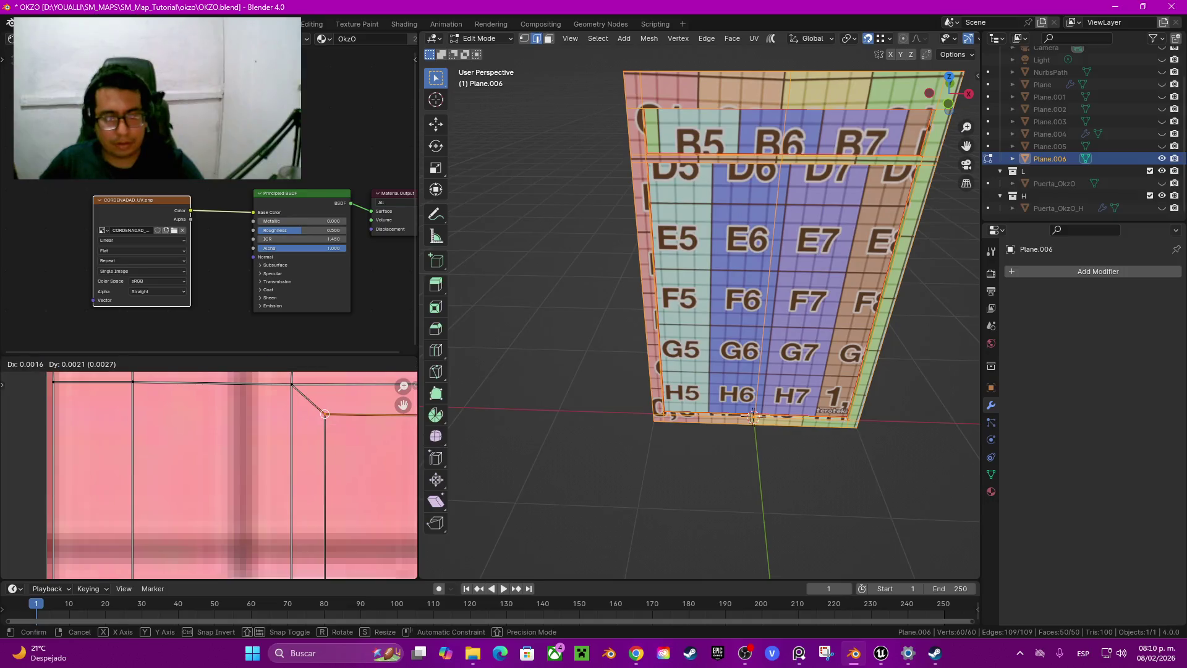
Zoom the UV Editor in on Plane.006's island corner at the 0,0 tile
middle_drag(290, 470, 124, 470)
scroll(209, 475, up, 3)
middle_drag(248, 486, 111, 584)
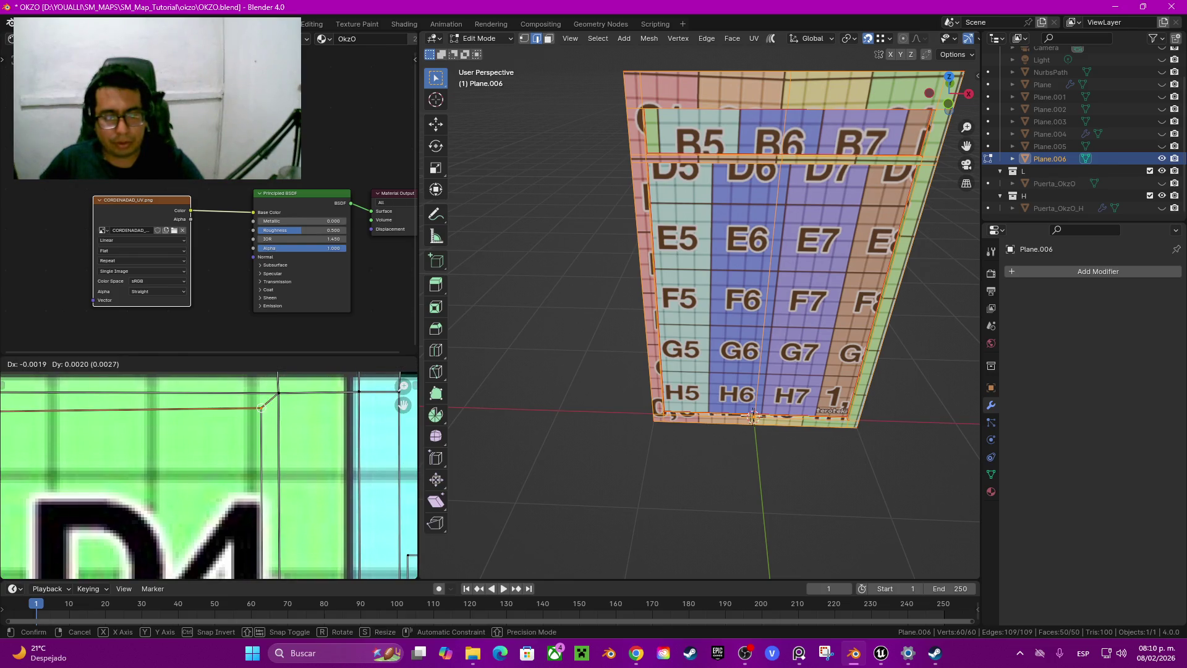
scroll(209, 475, down, 3)
middle_drag(185, 495, 210, 352)
middle_drag(204, 557, 219, 402)
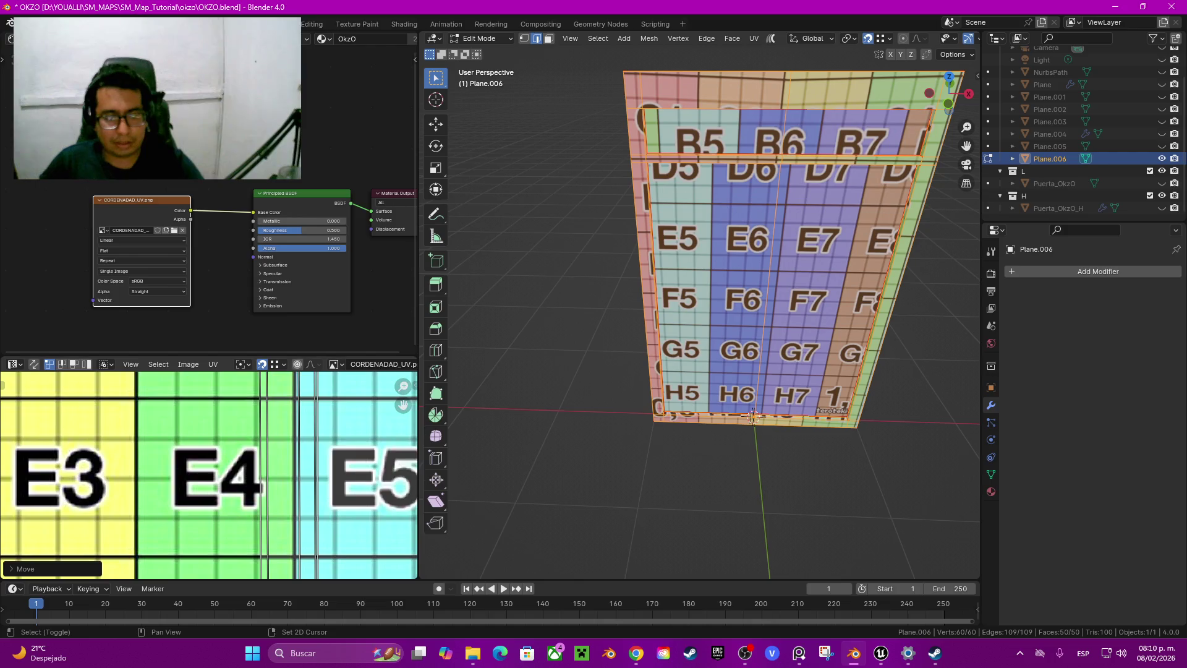
middle_drag(210, 556, 217, 395)
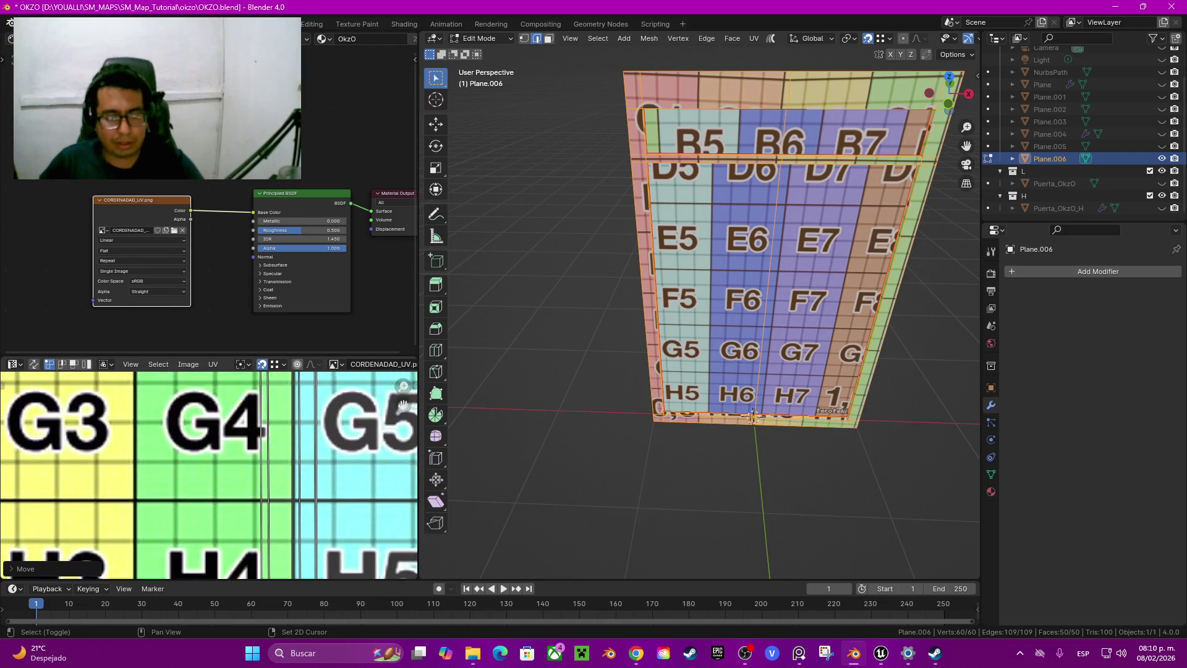
scroll(211, 476, up, 8)
middle_drag(247, 476, 124, 480)
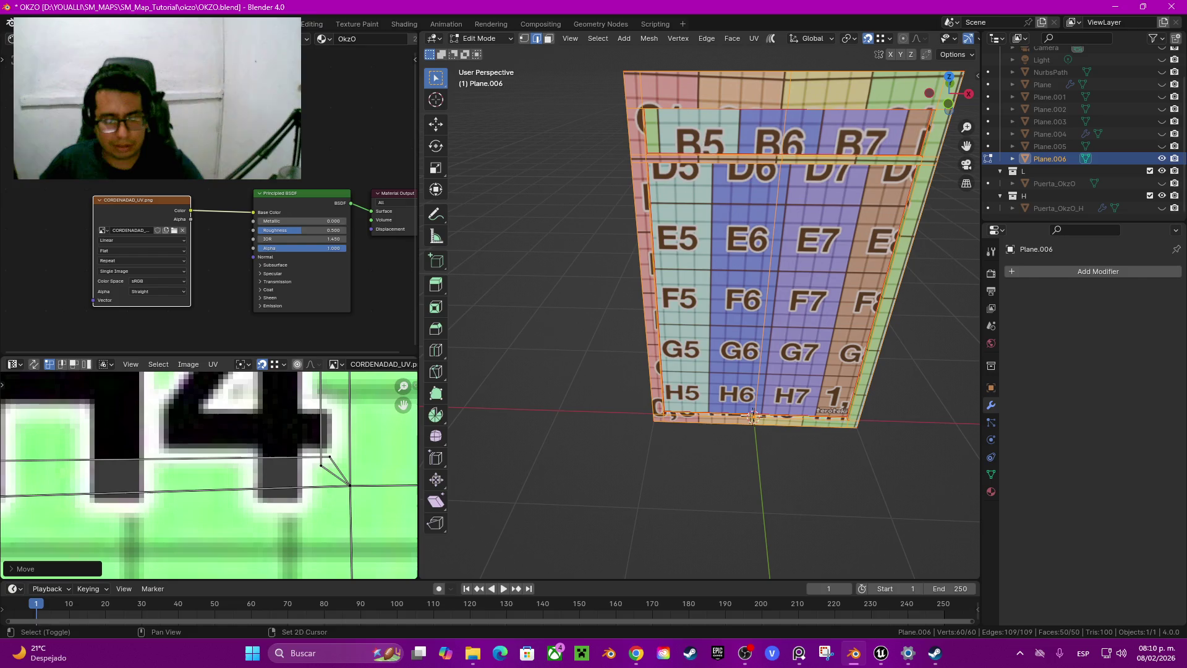
scroll(102, 473, down, 5)
ctrl+scroll(102, 473, left, 10)
scroll(102, 473, up, 2)
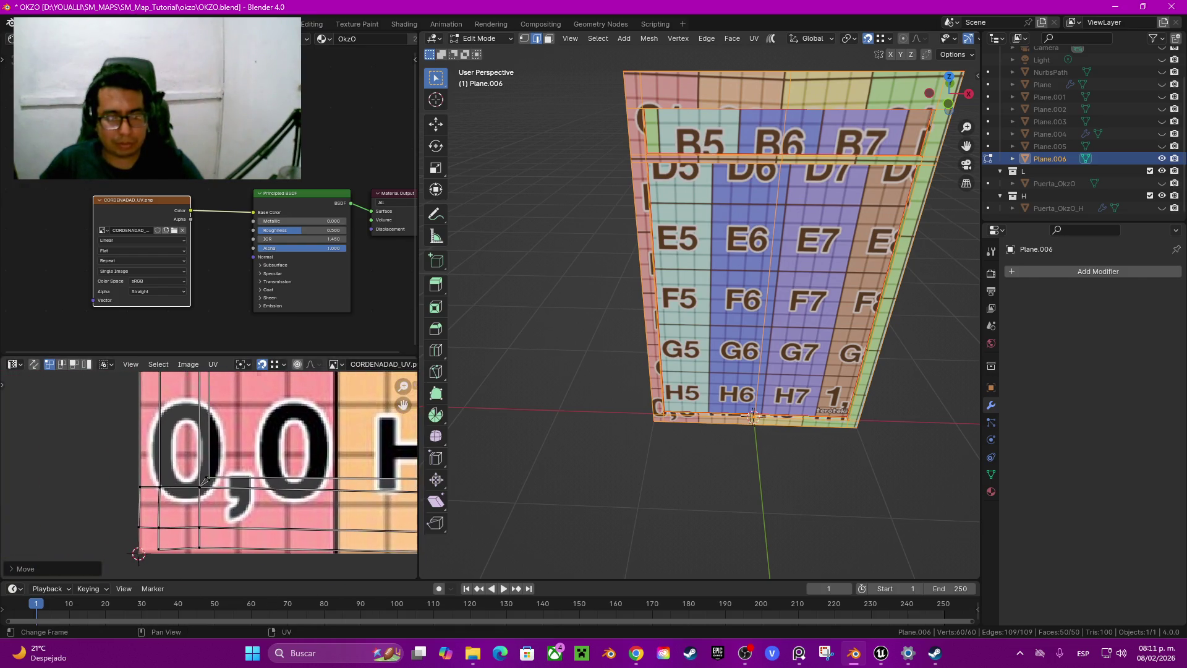
scroll(102, 473, up, 4)
Move the corner UV vertex so it lines up with the CORDENADAD_UV texture grid
key(g)
click(197, 482)
scroll(197, 482, down, 2)
scroll(197, 482, down, 2)
scroll(196, 482, down, 2)
scroll(197, 482, down, 1)
shift+scroll(248, 483, up, 2)
scroll(247, 482, up, 3)
scroll(247, 482, up, 2)
scroll(247, 483, up, 3)
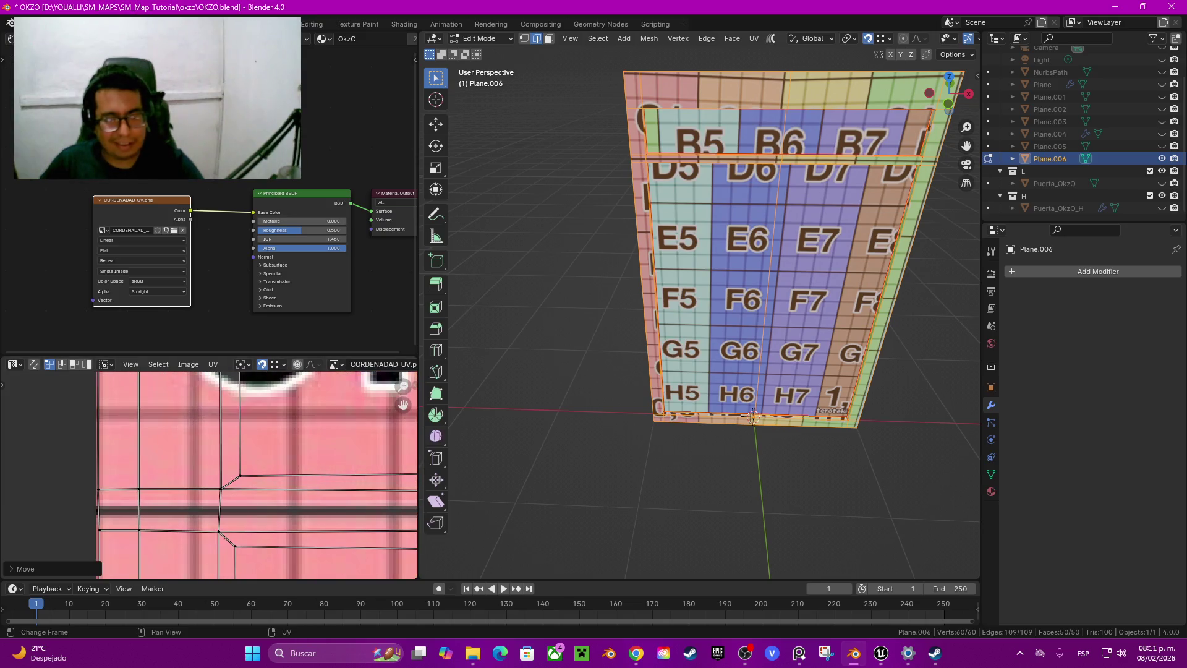
scroll(742, 278, up, 2)
scroll(742, 279, up, 2)
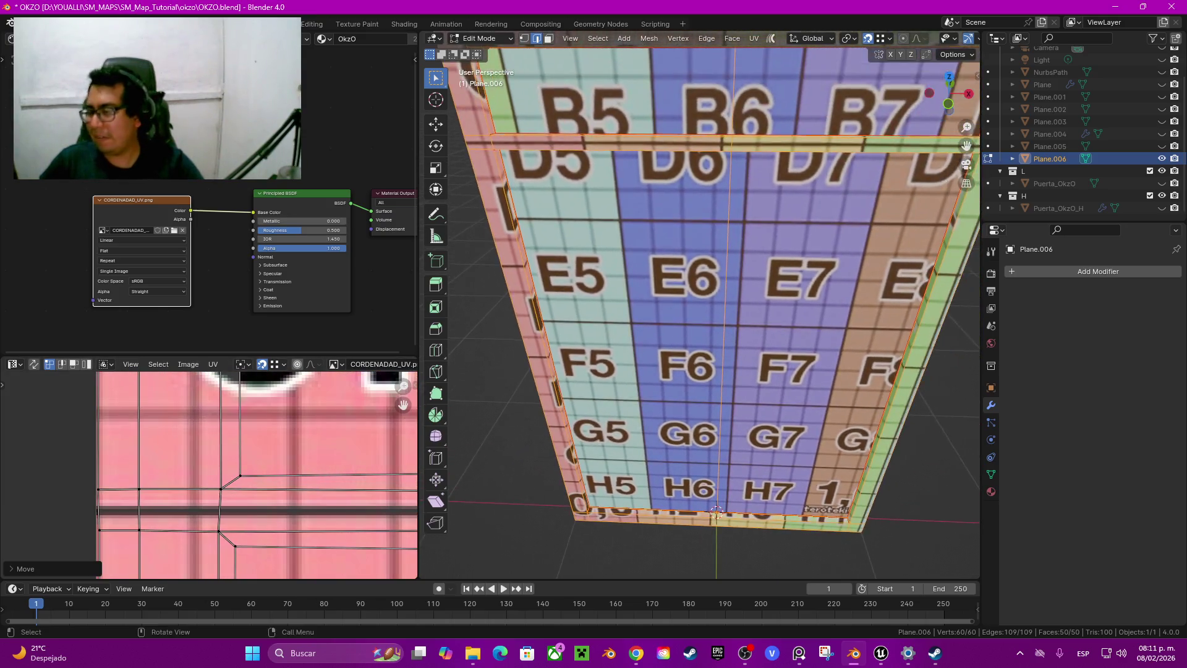
Orbit and zoom the 3D viewport to inspect the texture on Plane.006
middle_drag(698, 309, 625, 291)
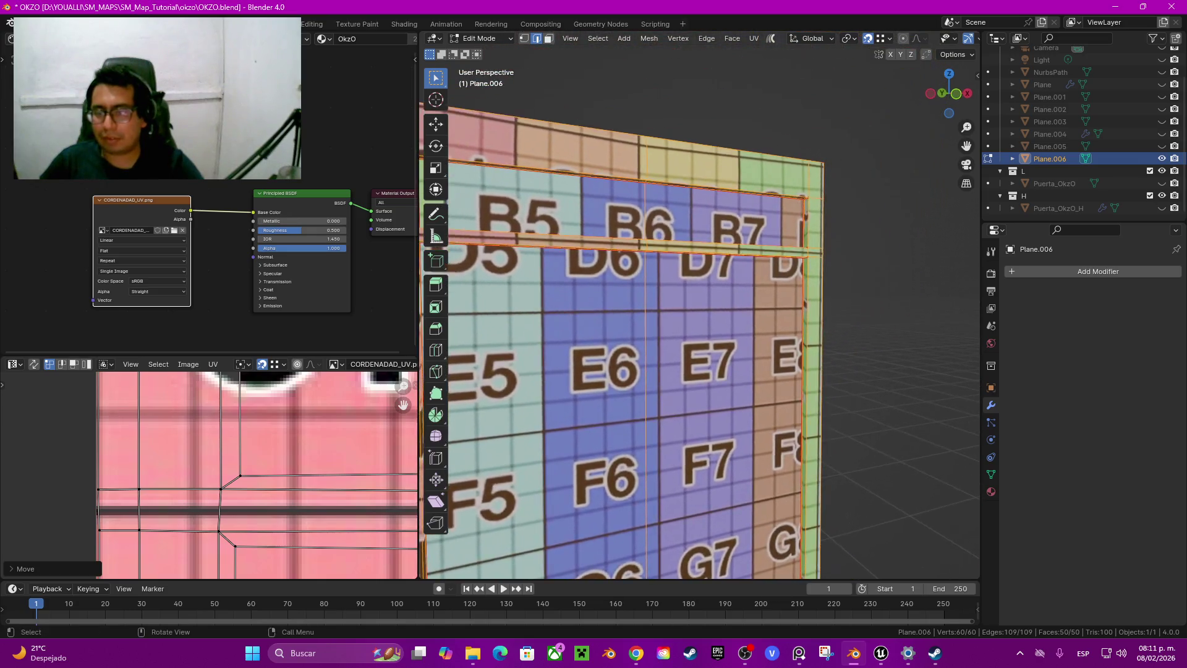
scroll(680, 309, up, 2)
mouse_move(680, 309)
middle_down()
mouse_move(705, 310)
mouse_move(699, 247)
middle_up()
scroll(680, 309, up, 2)
scroll(699, 321, up, 2)
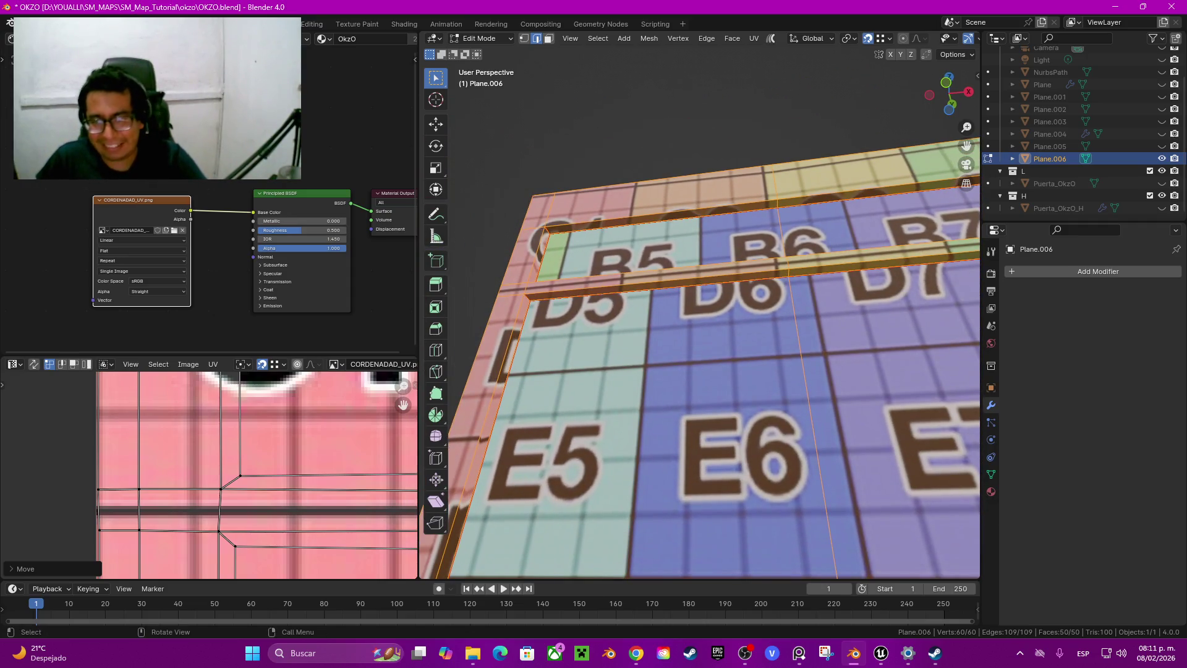
scroll(260, 476, down, 3)
scroll(260, 476, down, 2)
scroll(402, 403, up, 3)
scroll(403, 403, up, 3)
scroll(403, 403, down, 1)
scroll(403, 404, down, 2)
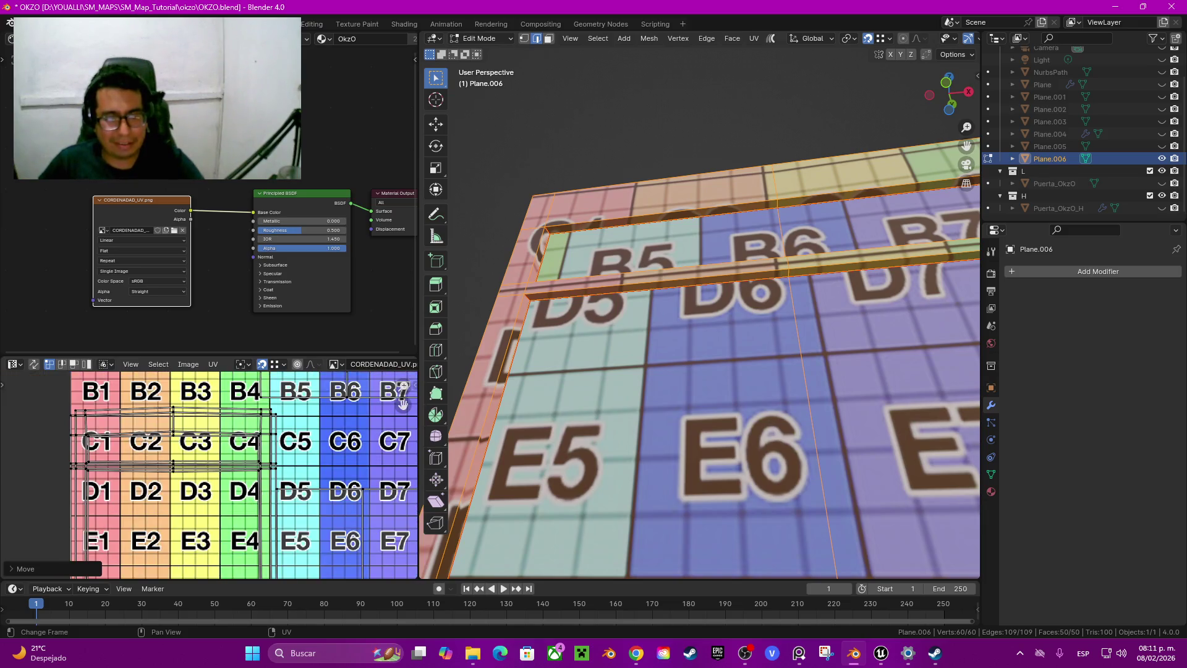
Shift the linked UV island near the H4 tile so the frame texture lines up
drag(402, 404, 440, 260)
scroll(403, 404, up, 3)
scroll(403, 404, up, 2)
scroll(404, 405, up, 1)
scroll(403, 405, up, 2)
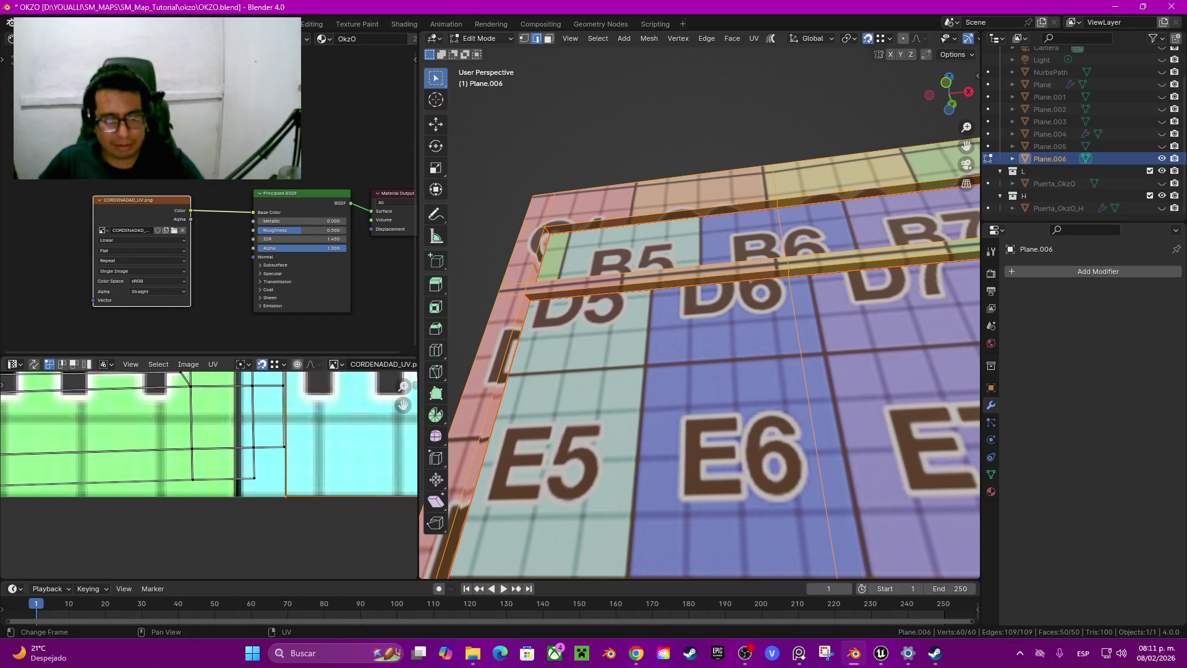
key(l)
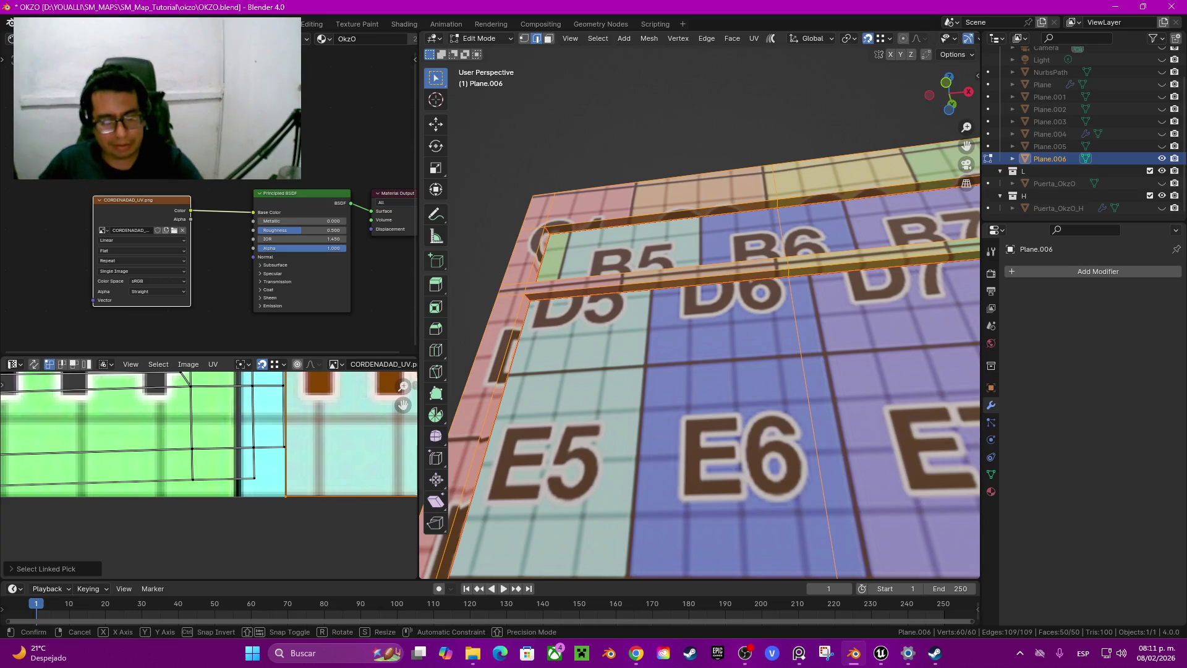
key(g)
click(253, 476)
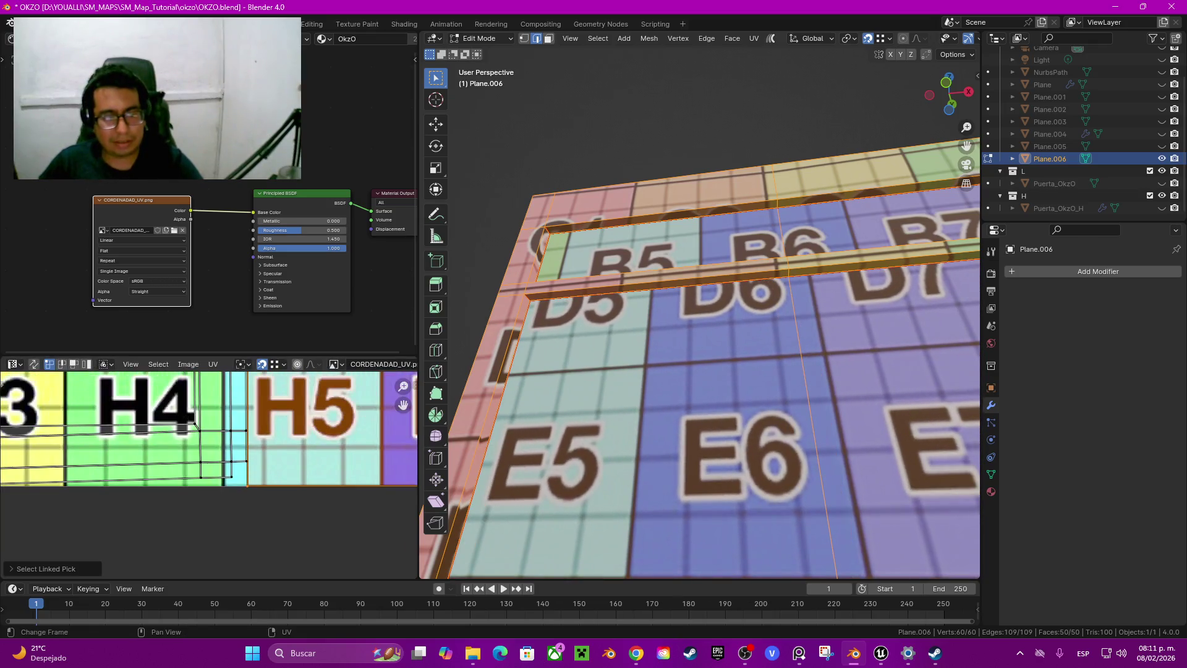
scroll(711, 371, down, 4)
middle_drag(712, 371, 804, 309)
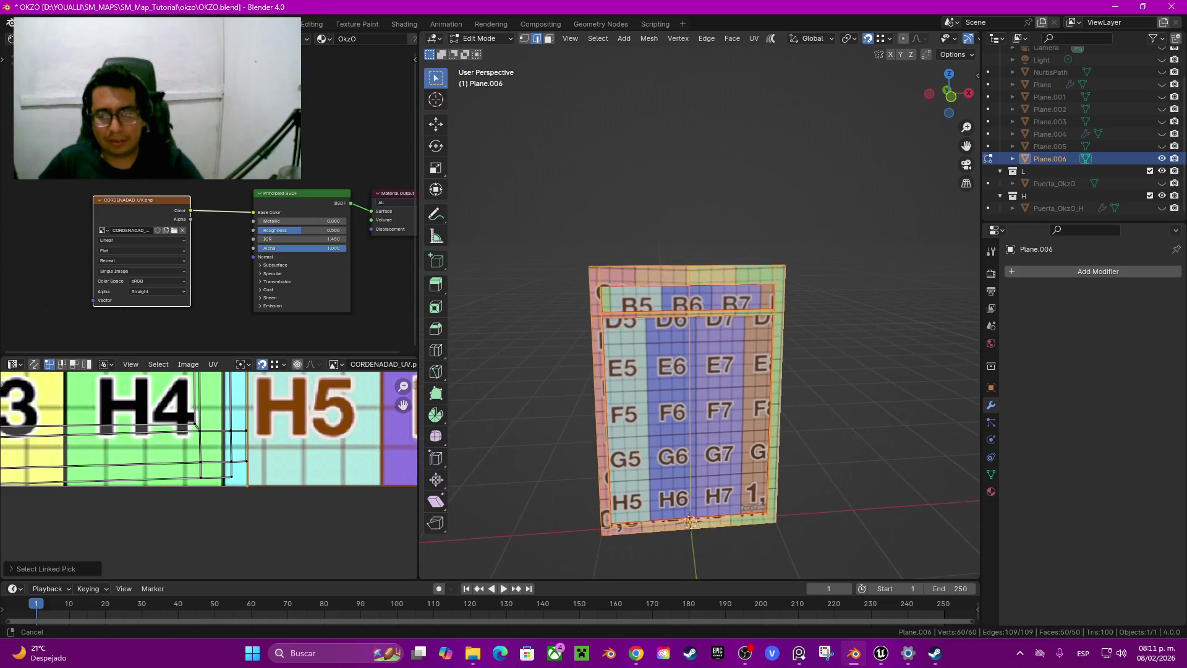
scroll(866, 280, up, 3)
Duplicate Plane.006 in place as Plane.007 and enter its Edit Mode
key(Tab)
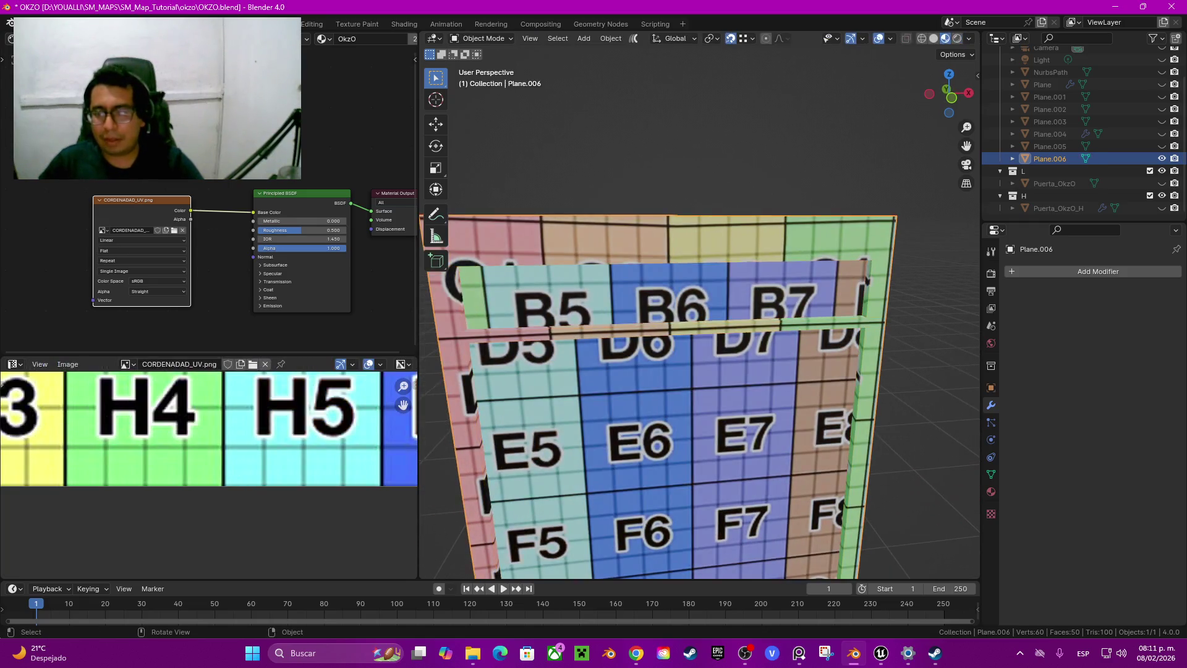
scroll(699, 395, down, 4)
key(shift+d)
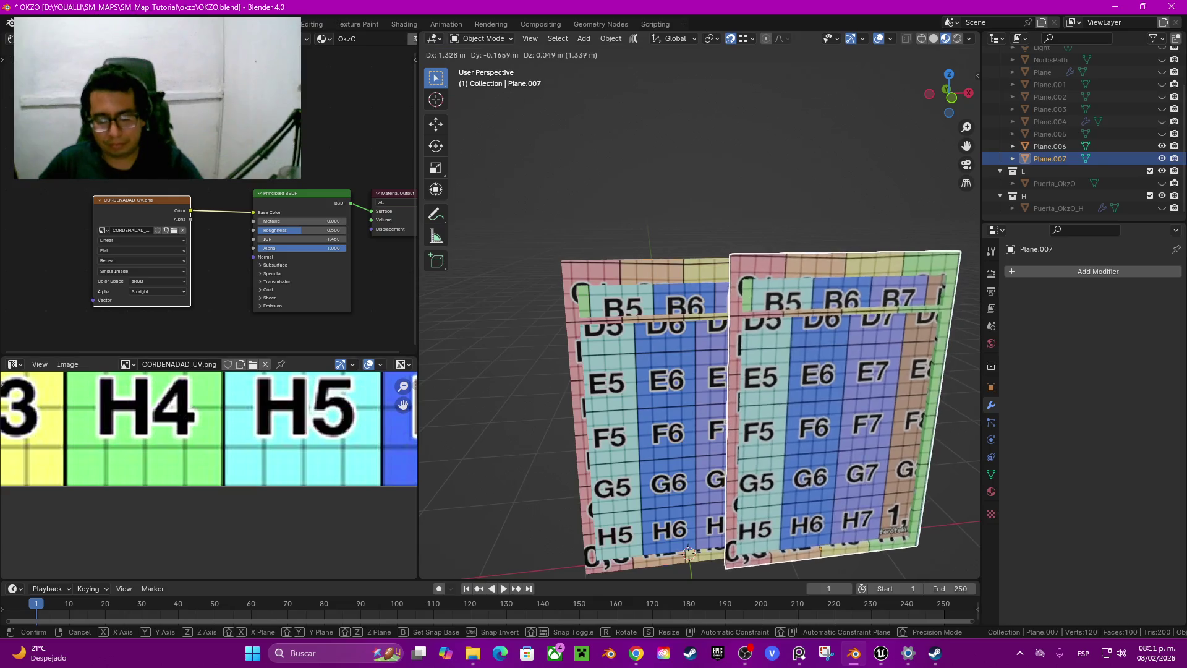
key(Escape)
key(Tab)
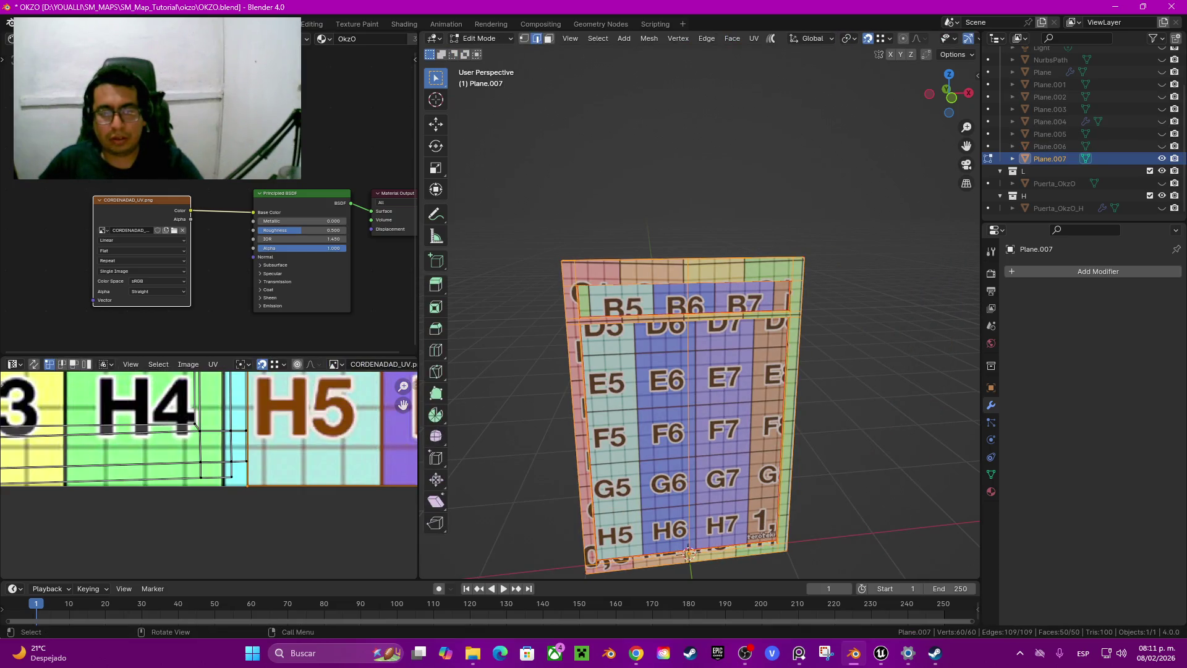
Clear the edge selection and select all sharp edges of Plane.007
click(598, 39)
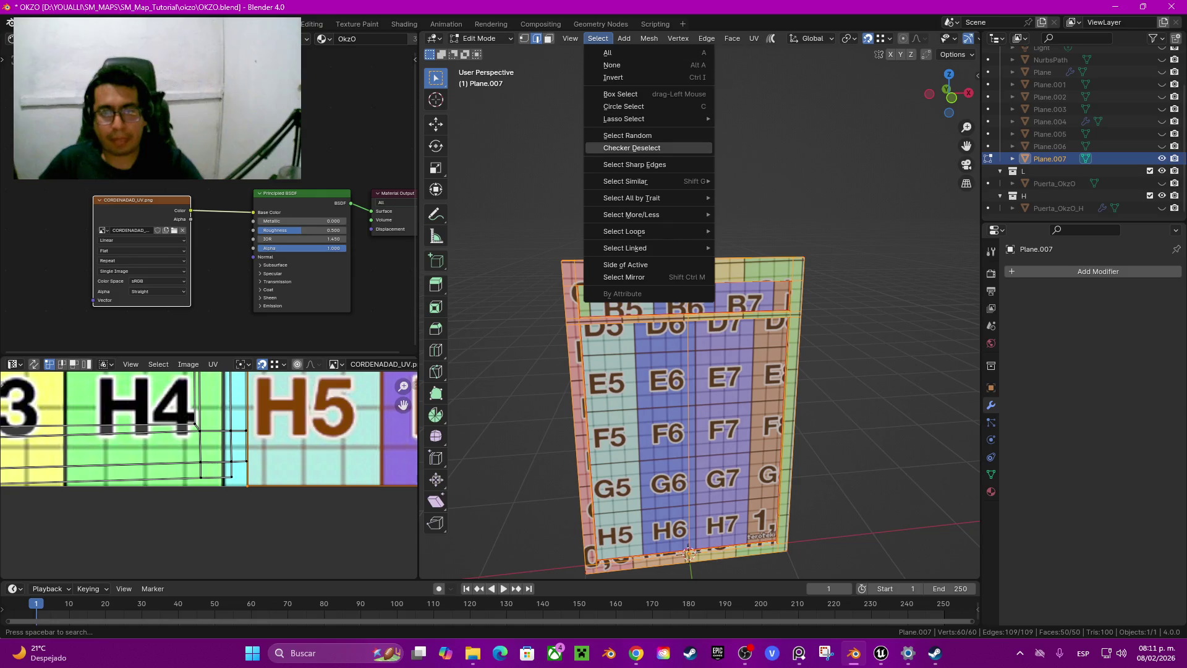
click(646, 164)
key(alt+a)
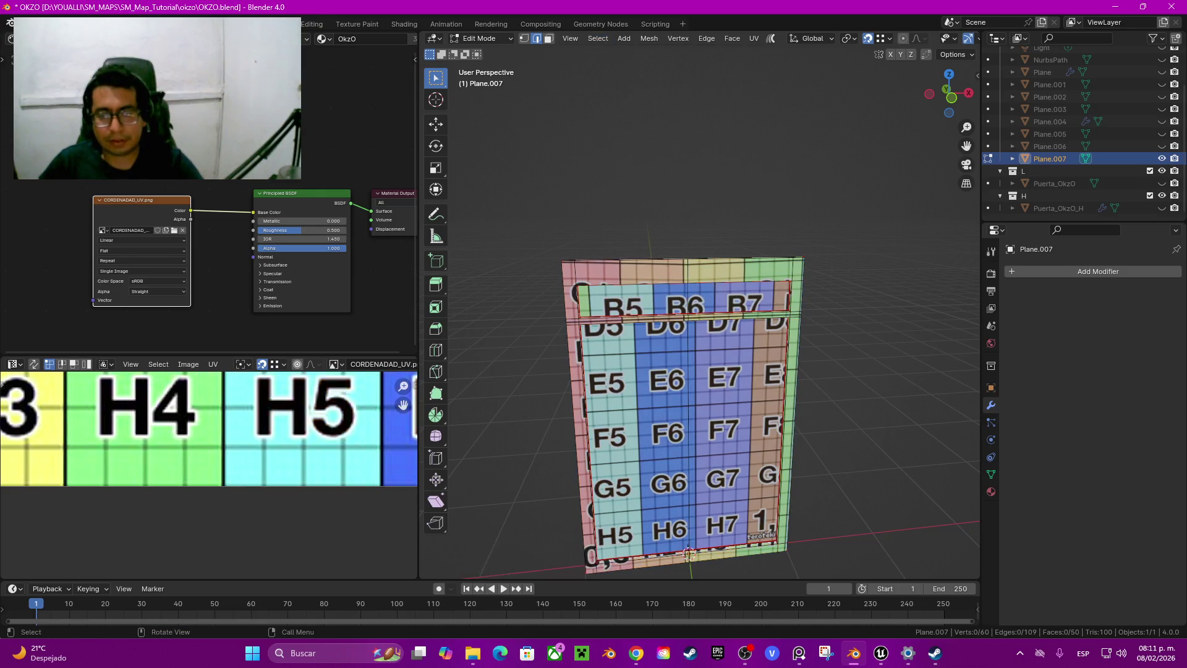
key(F3)
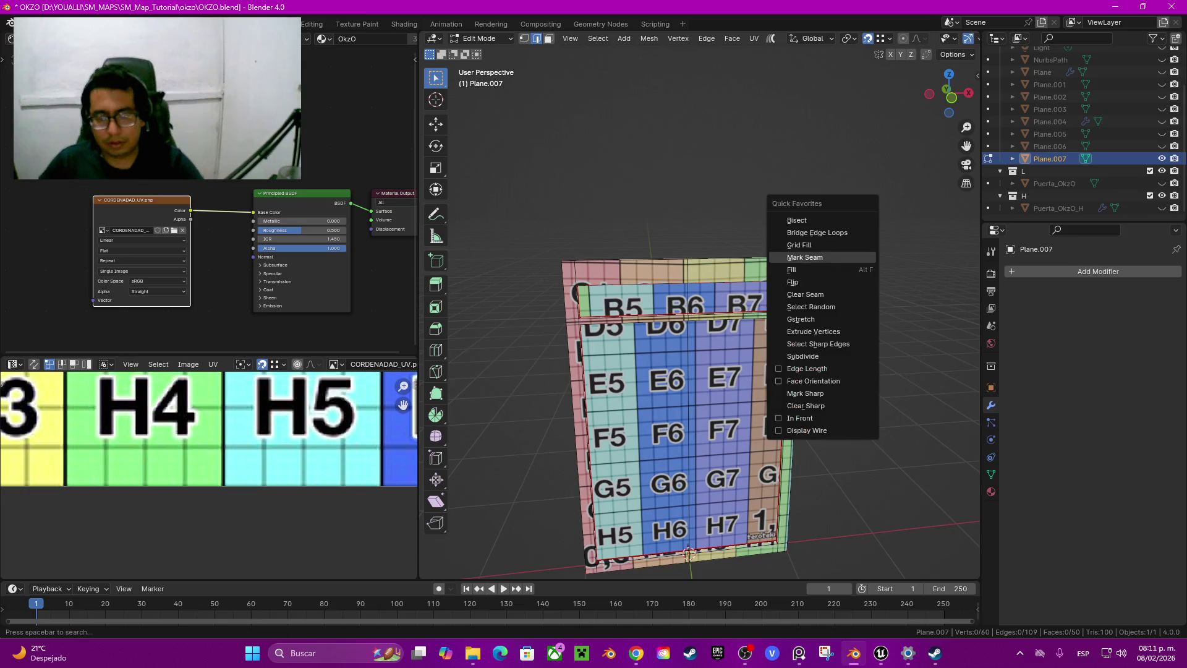
click(823, 337)
scroll(822, 337, up, 3)
scroll(822, 337, up, 2)
scroll(822, 337, up, 2)
scroll(823, 338, up, 1)
middle_drag(822, 337, 823, 350)
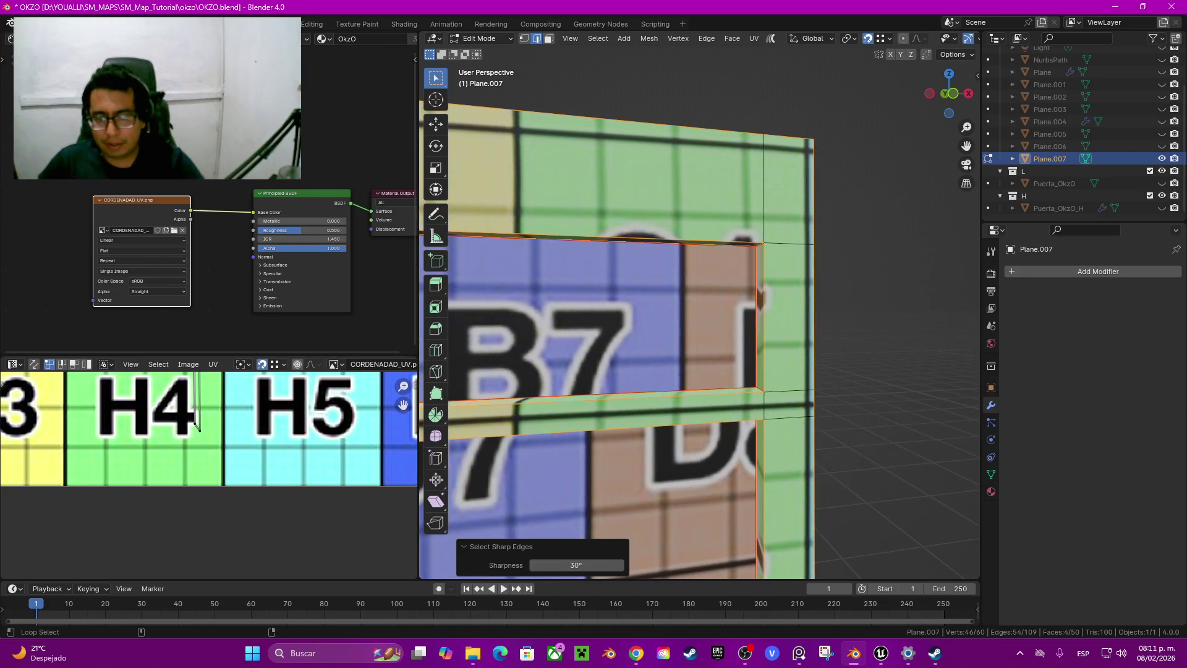
Add the short vertical frame edge to the selection and start a bevel on the selected edges
shift+click(765, 405)
scroll(698, 303, down, 3)
middle_drag(698, 303, 760, 302)
scroll(760, 303, up, 1)
shift+middle_drag(804, 432, 803, 115)
shift+middle_drag(699, 302, 477, 287)
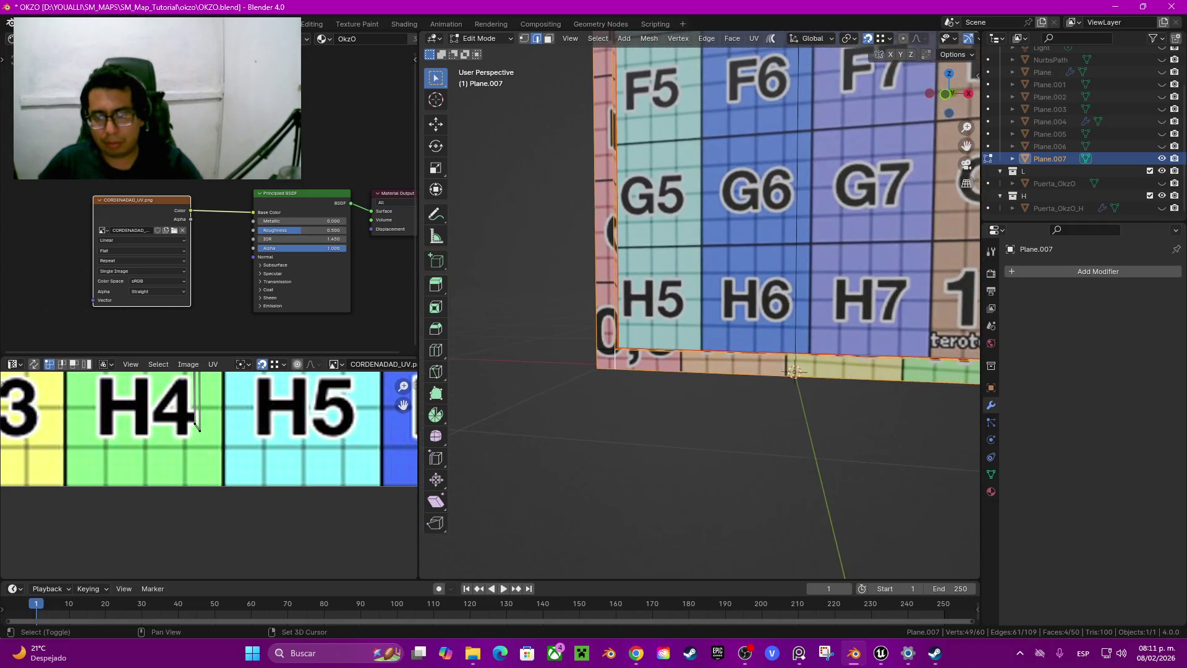
mouse_move(603, 343)
middle_down()
mouse_move(655, 405)
mouse_move(711, 536)
middle_up()
scroll(655, 403, down, 3)
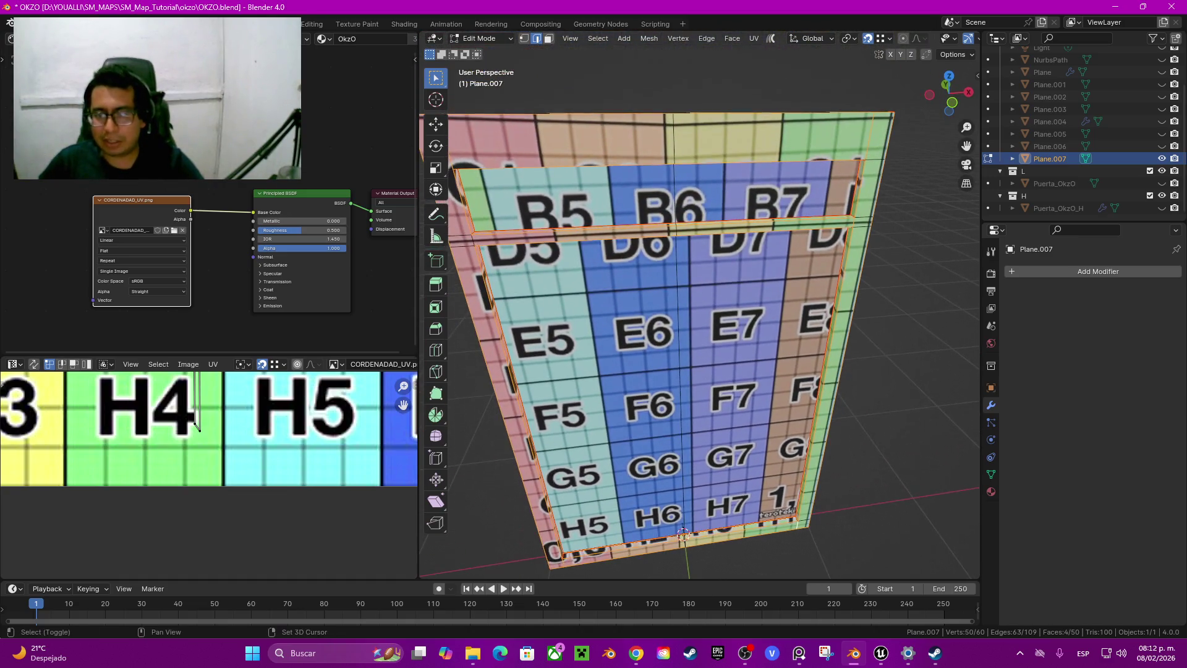
scroll(711, 536, up, 4)
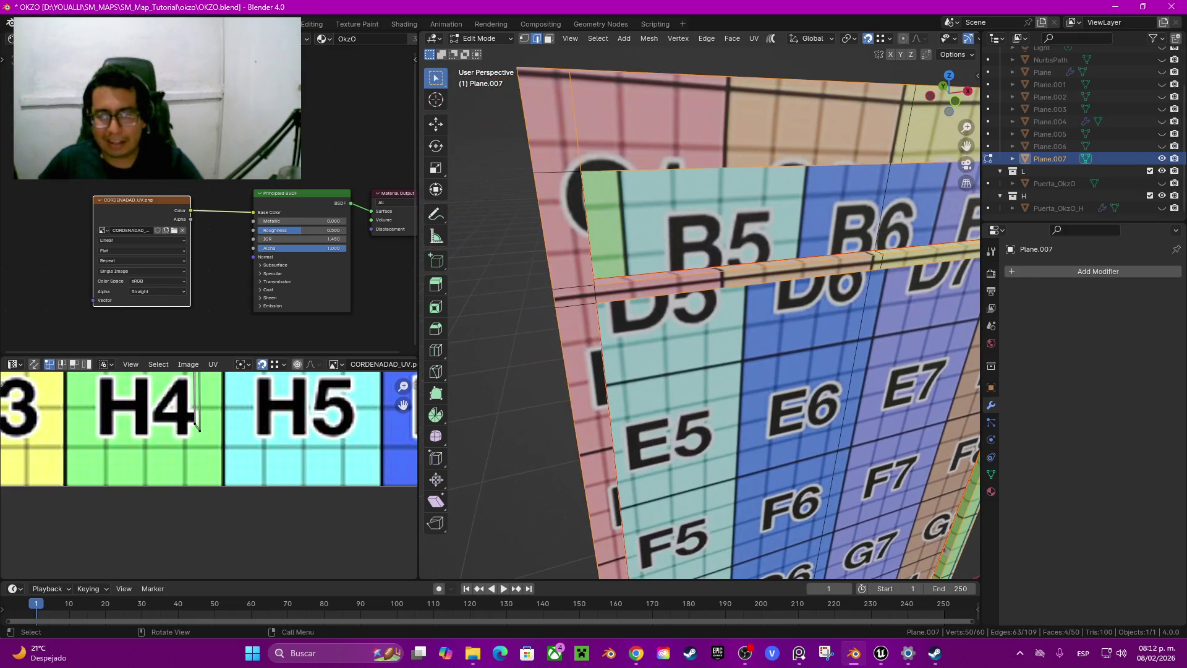
shift+middle_drag(773, 402, 371, 402)
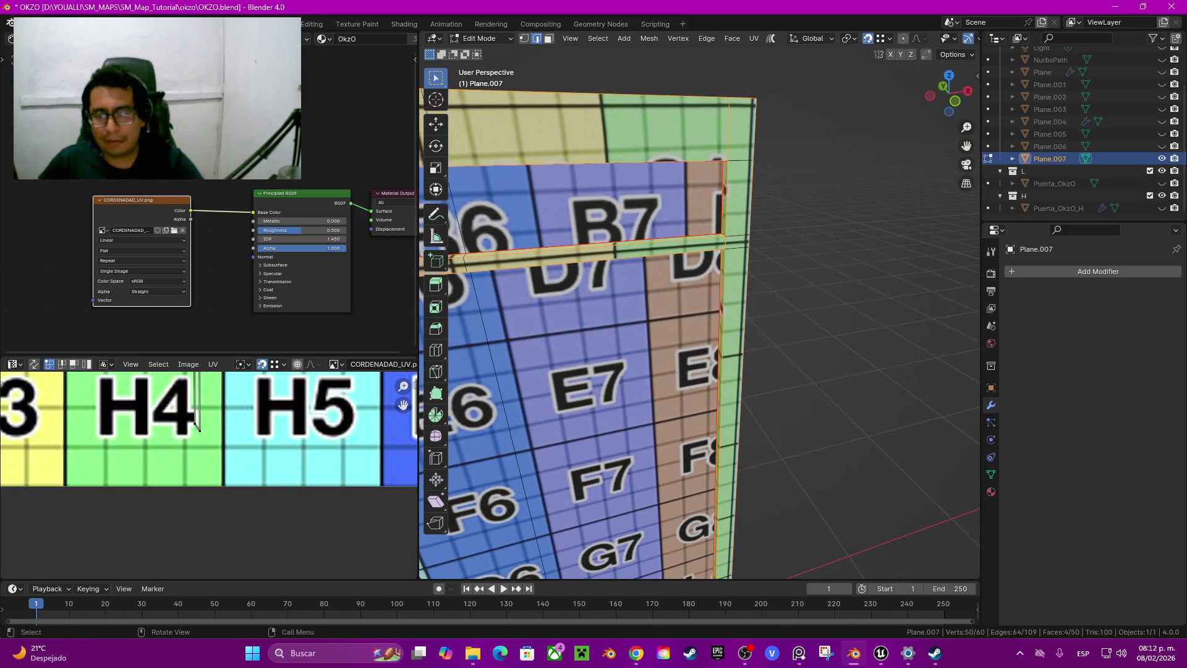
key(ctrl+b)
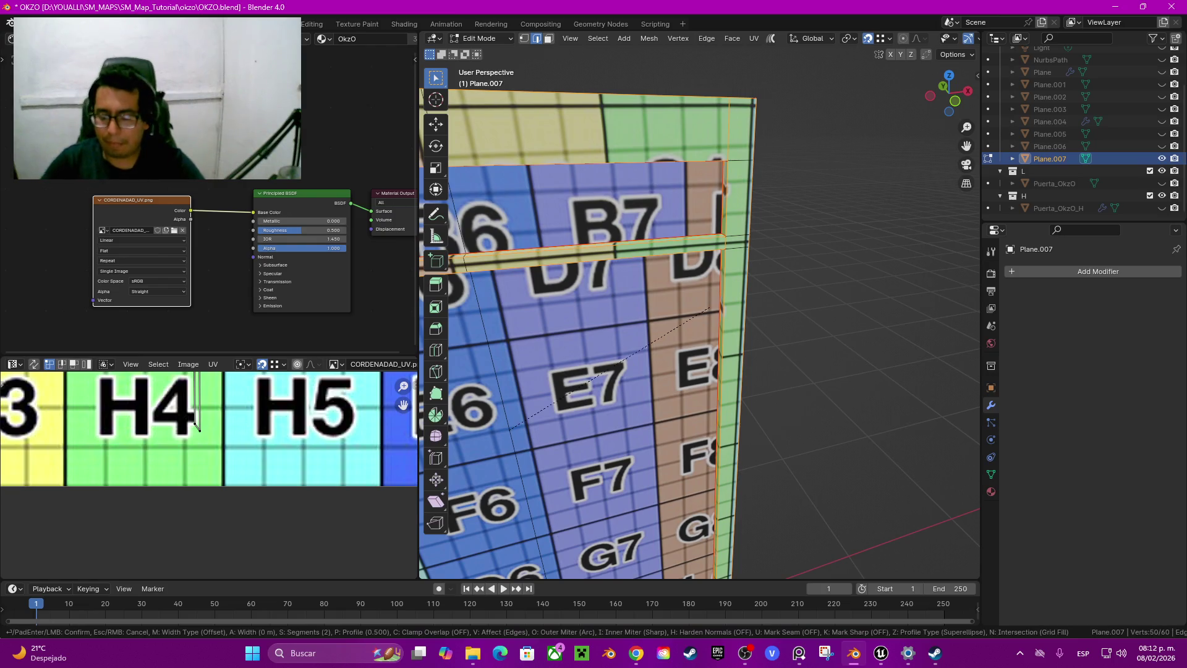
Confirm the bevel, then select and delete the duplicated bevelled piece linked to a frame edge
click(509, 429)
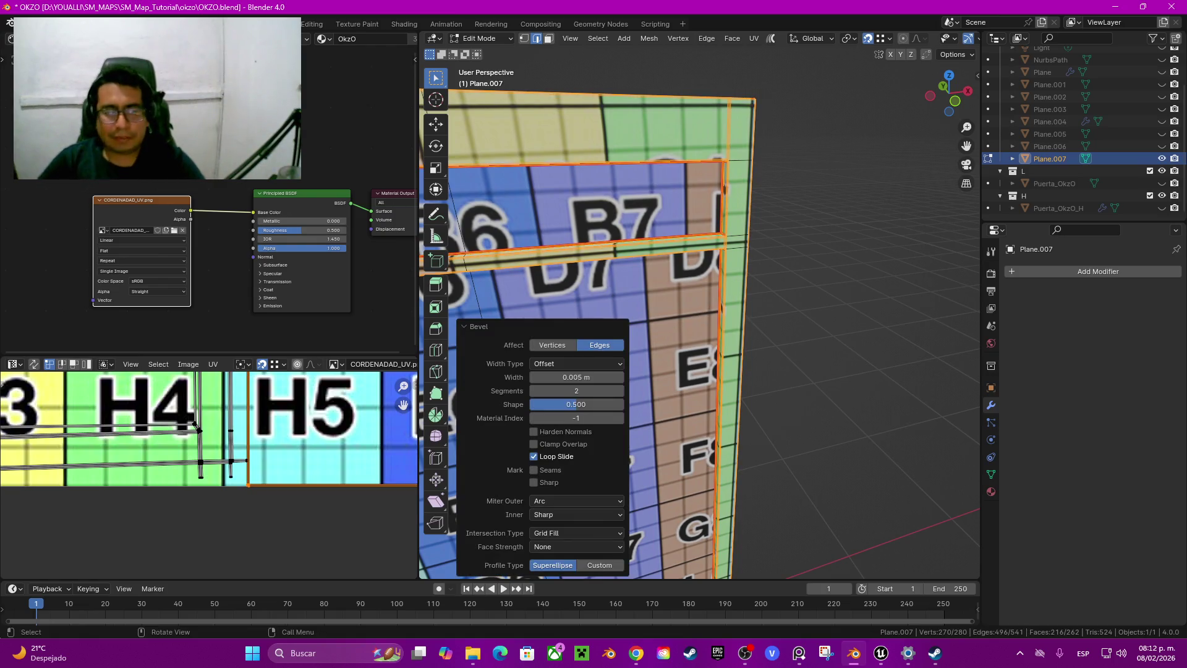
scroll(723, 247, up, 3)
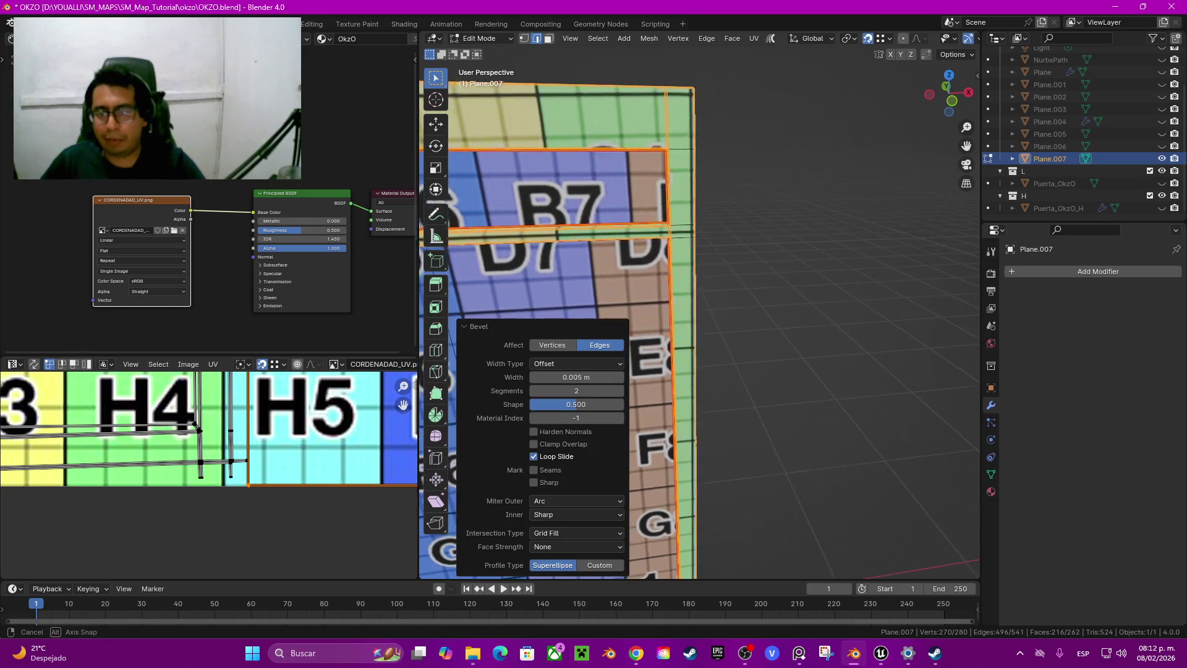
scroll(797, 284, up, 3)
middle_drag(797, 284, 804, 283)
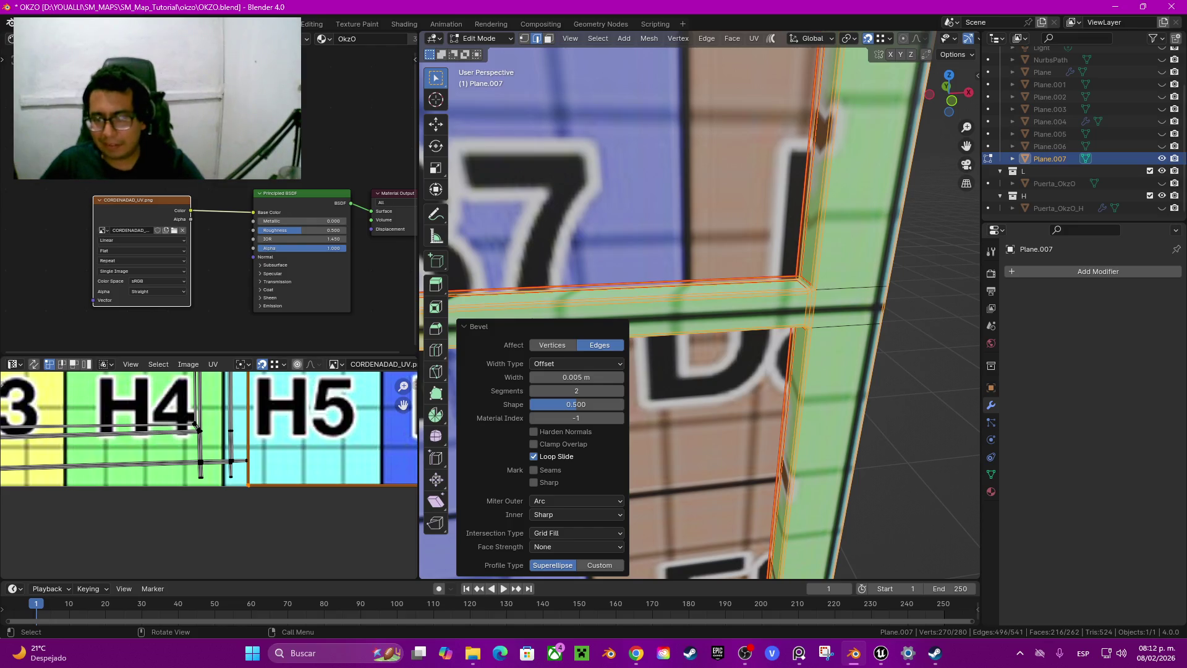
click(807, 306)
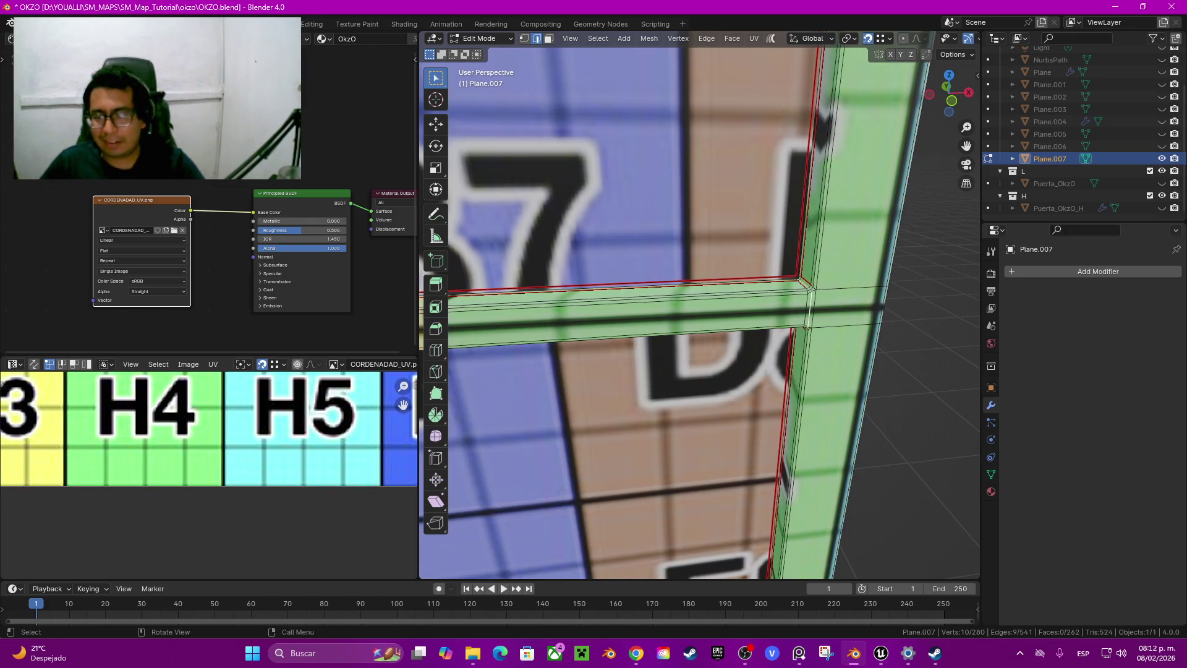
key(ctrl+l)
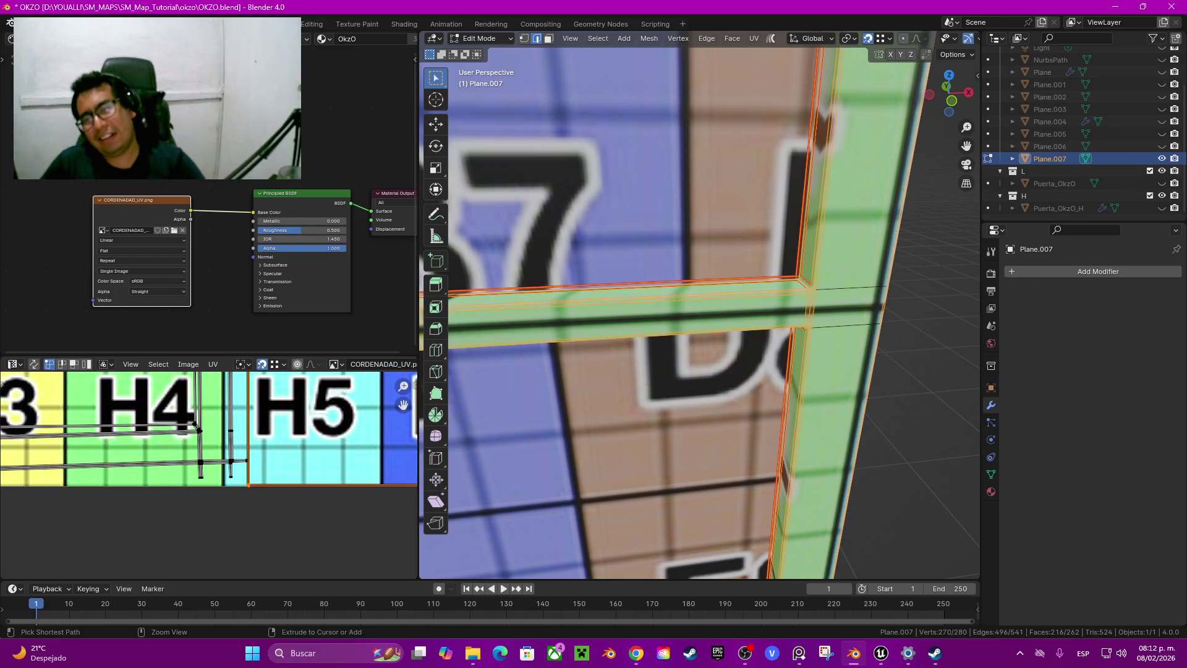
key(m)
key(b)
Switch to face select mode and select a face of the frame
scroll(698, 303, down, 3)
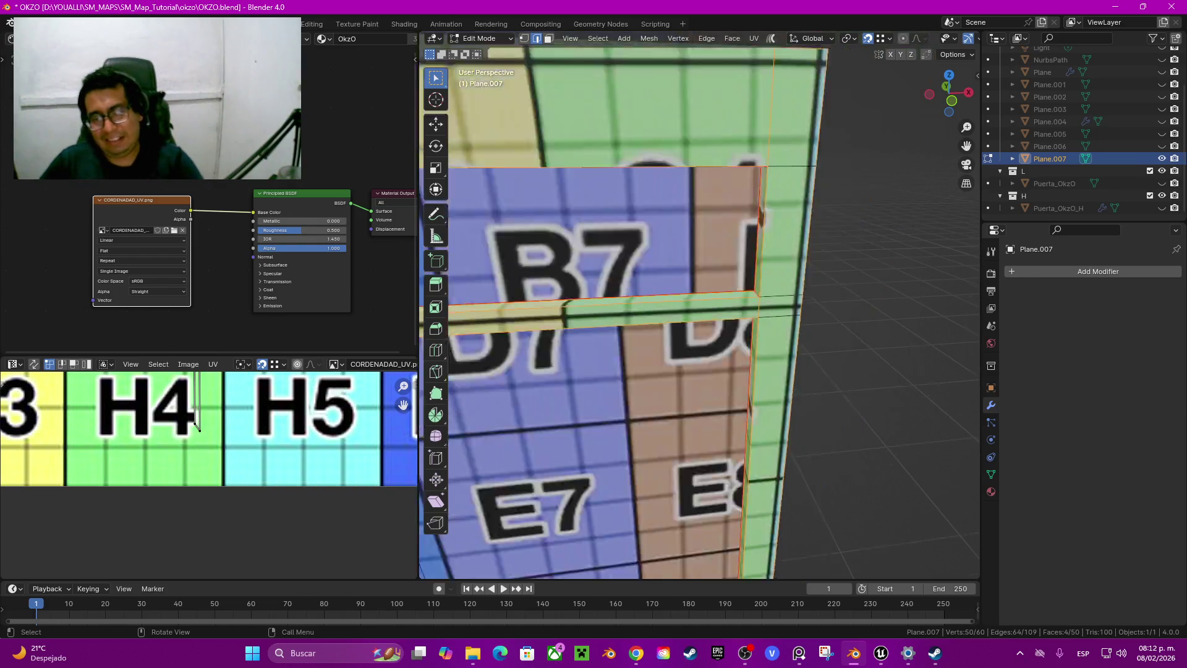
scroll(699, 303, down, 2)
key(3)
click(603, 446)
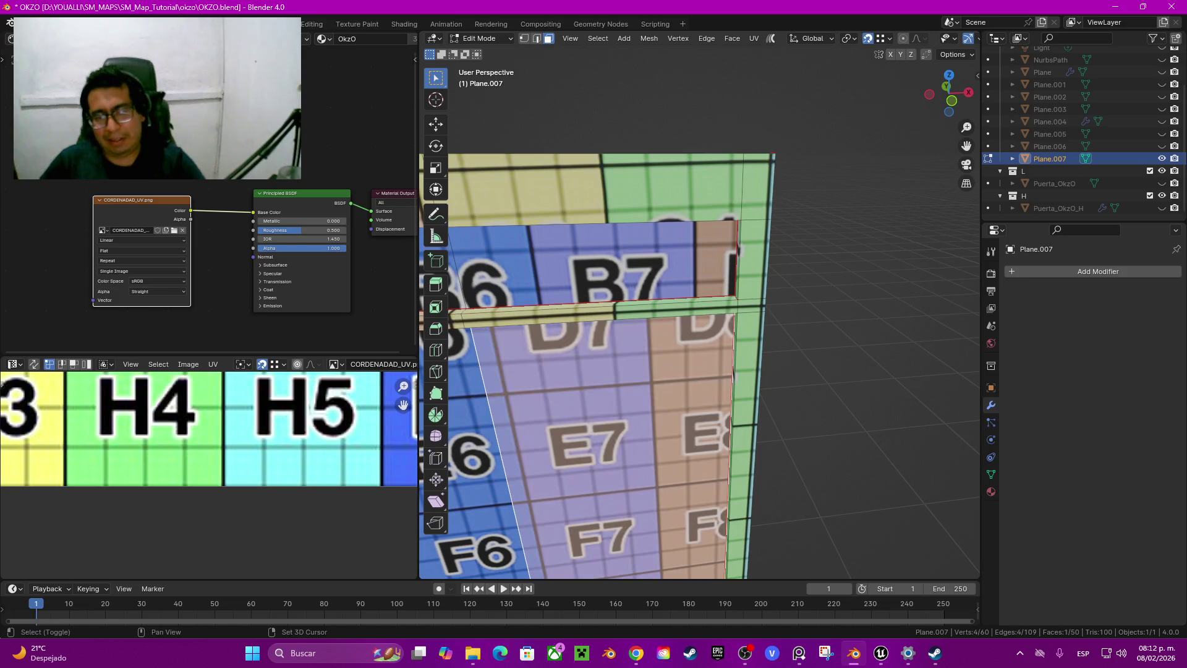
Select the four inner panel faces of the door frame
shift+middle_drag(618, 346, 807, 266)
key(2)
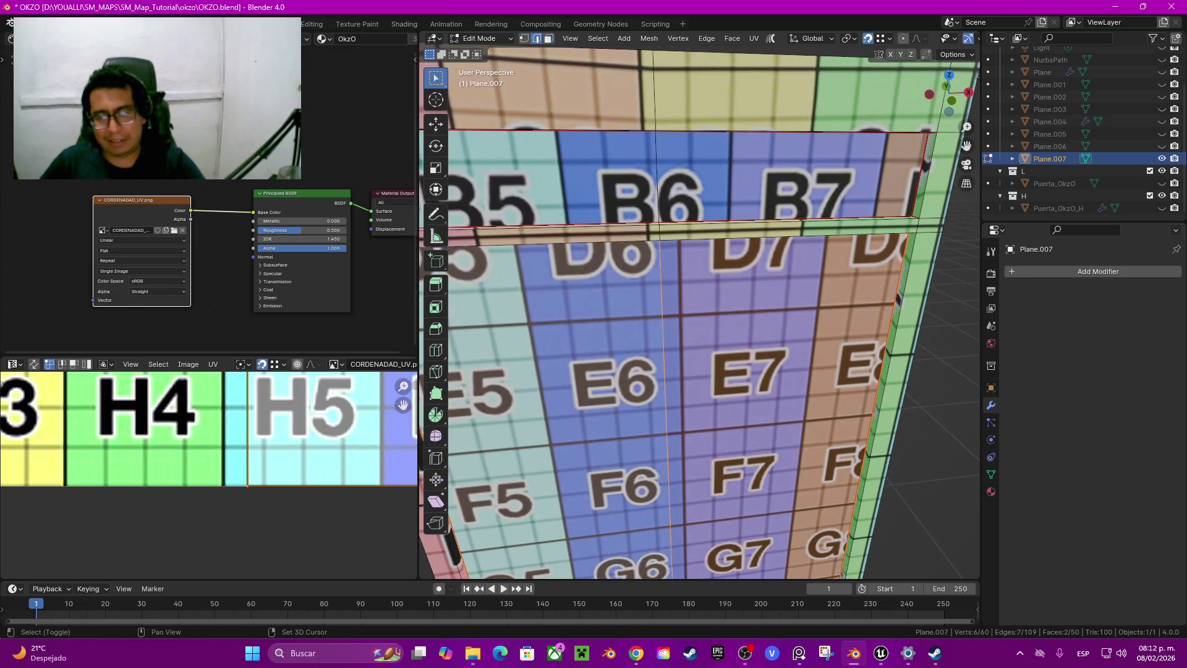
key(3)
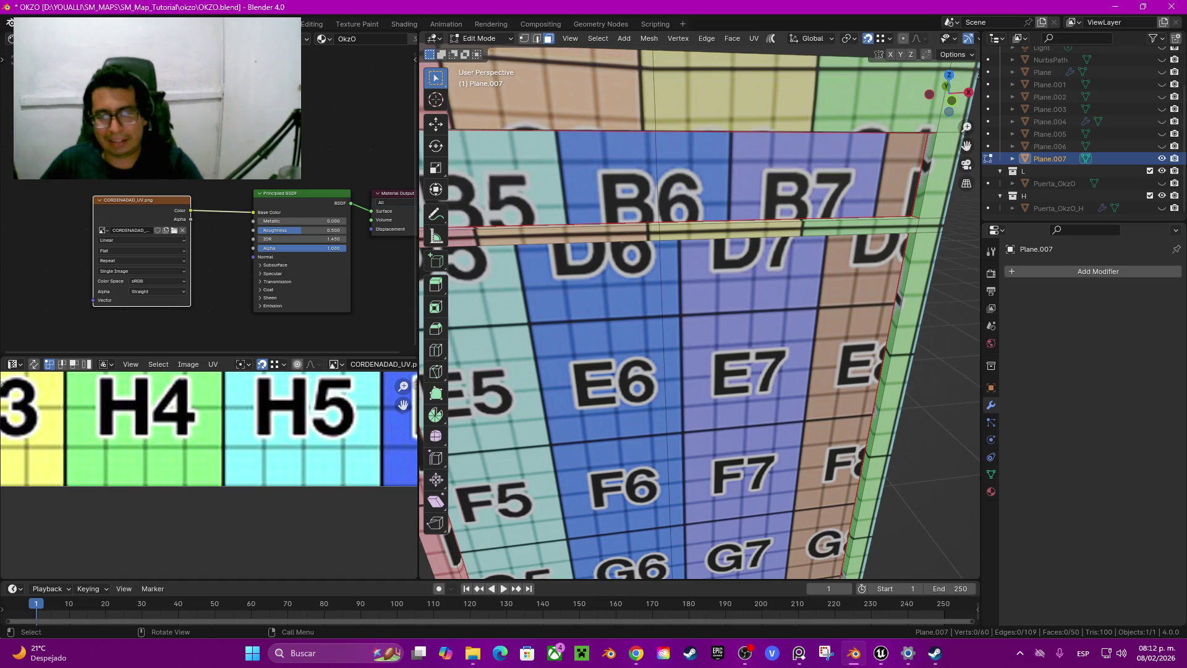
shift+click(791, 179)
shift+click(544, 179)
shift+click(773, 401)
shift+click(557, 402)
scroll(684, 531, down, 3)
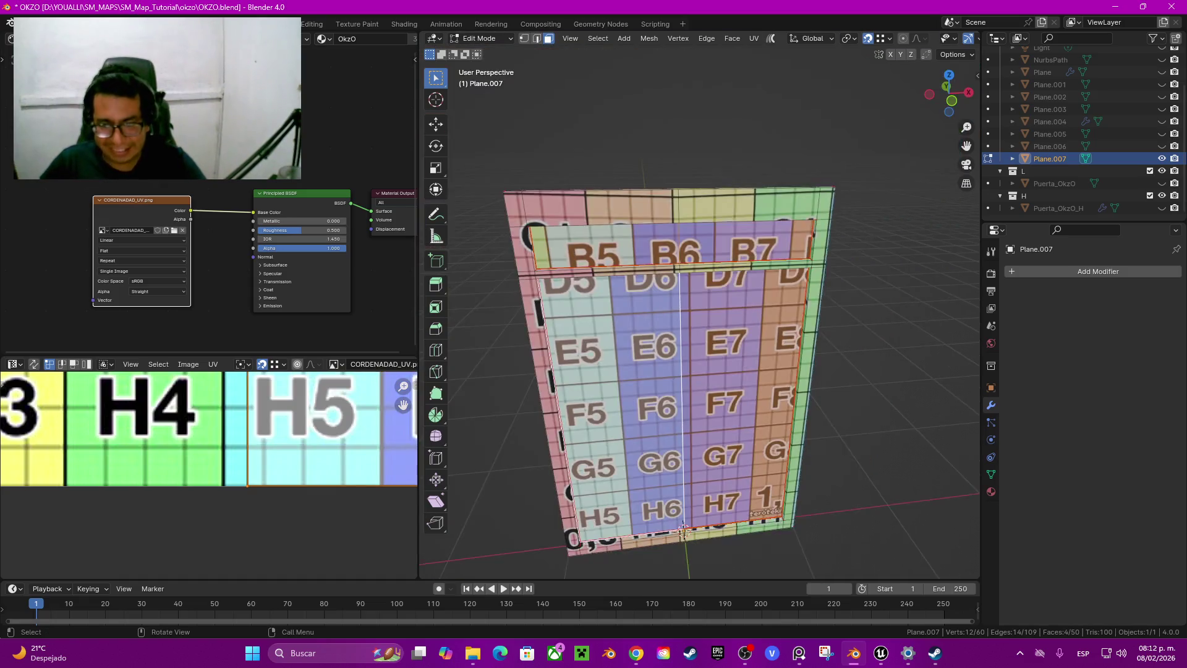
shift+middle_drag(684, 530, 695, 479)
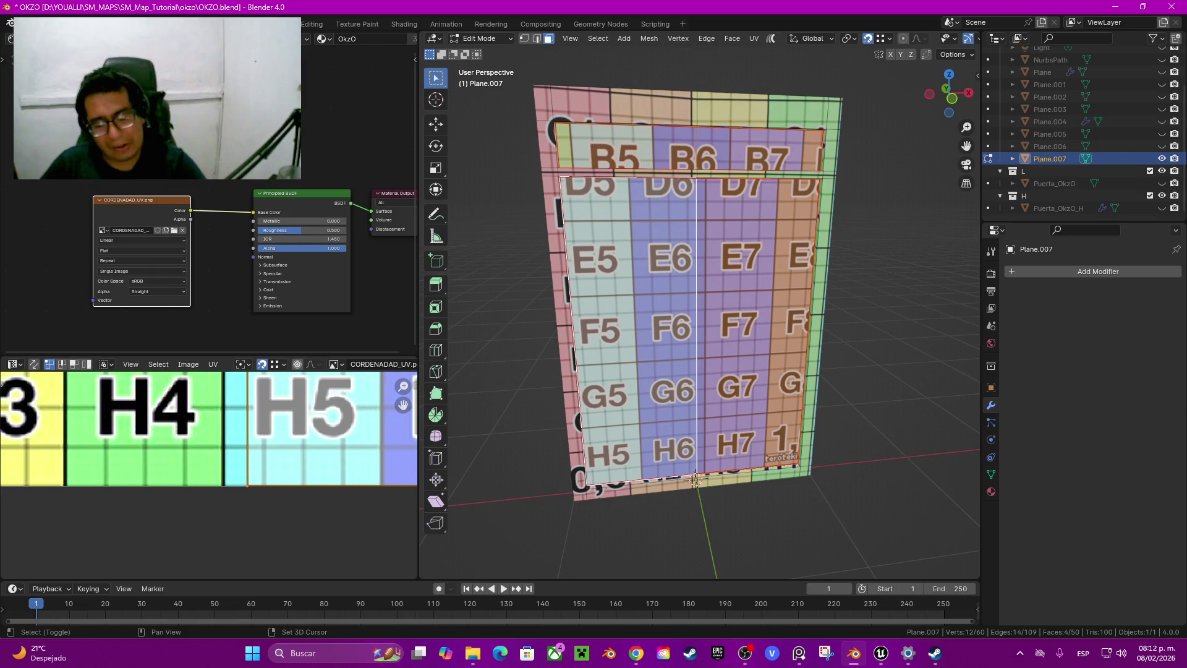
Duplicate the panel faces in place, adjust the selection, and delete the selected faces
key(shift+d)
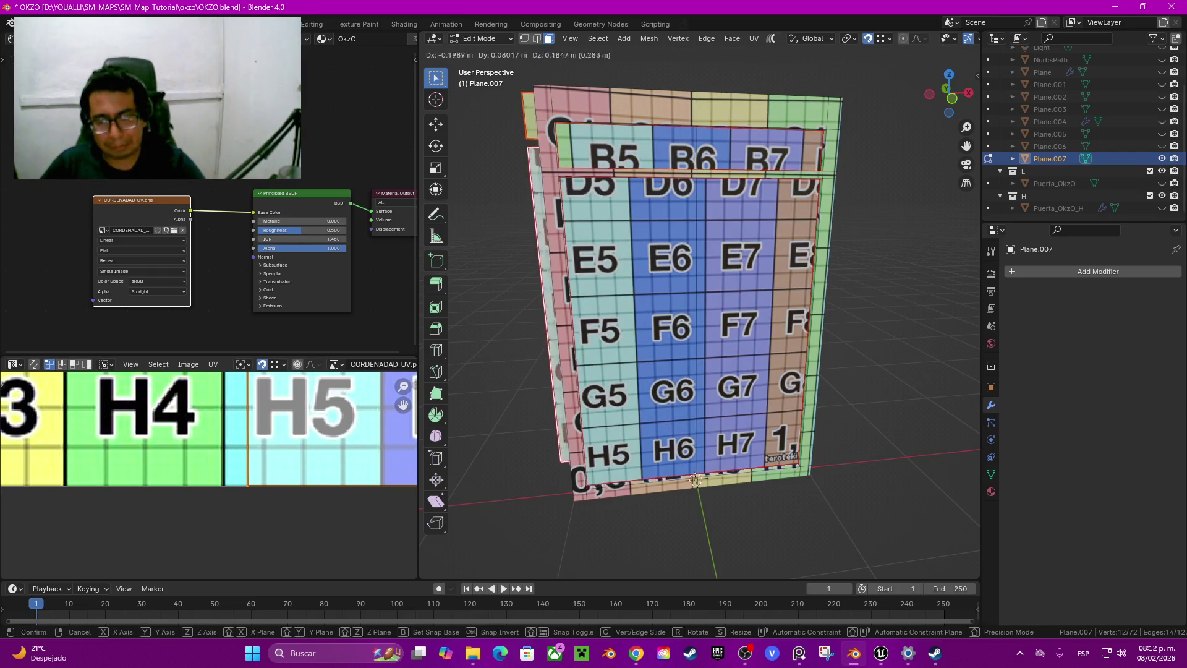
right_click(695, 480)
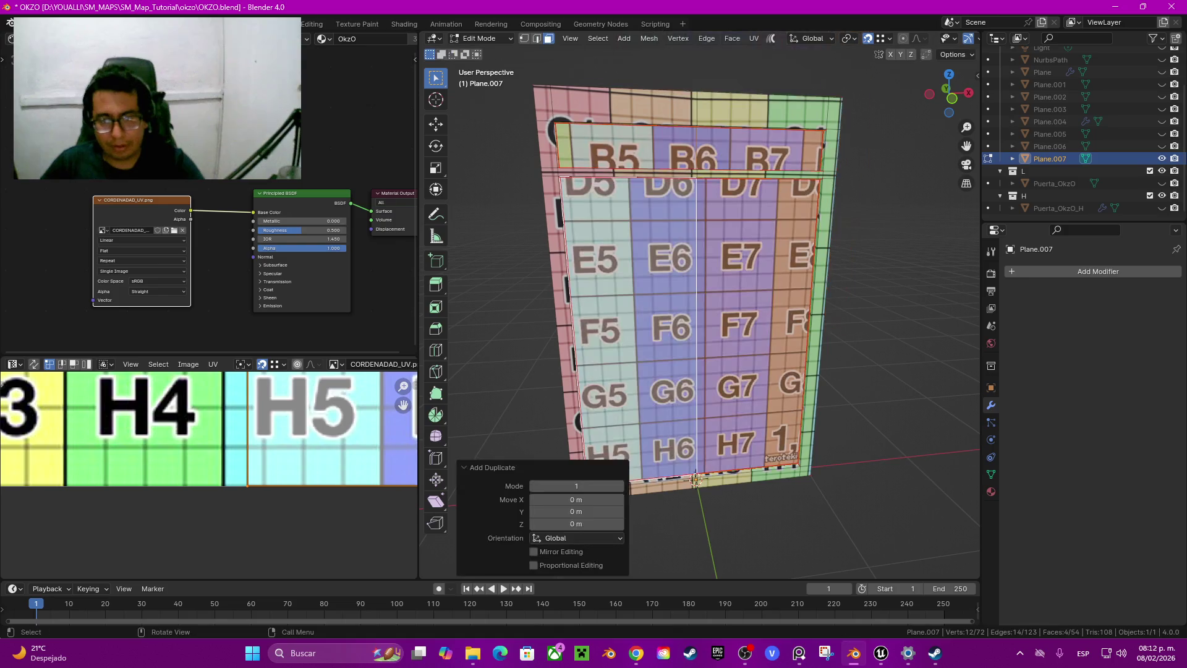
shift+click(696, 480)
shift+click(695, 479)
shift+click(696, 479)
key(x)
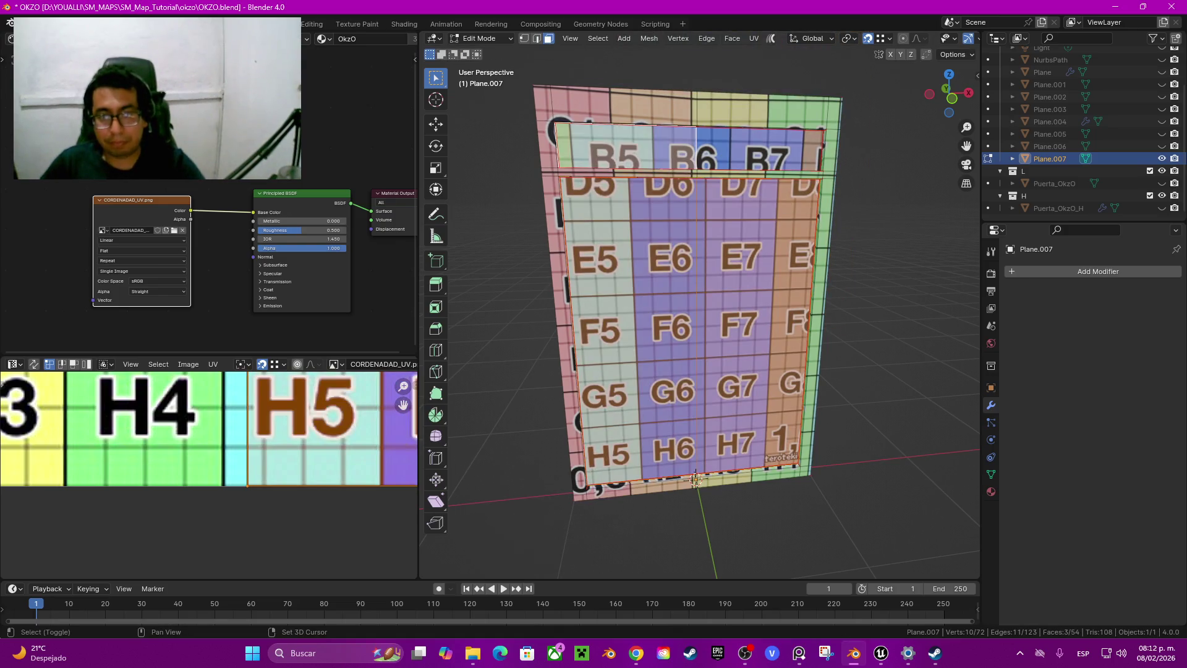
click(695, 479)
middle_drag(696, 479, 695, 452)
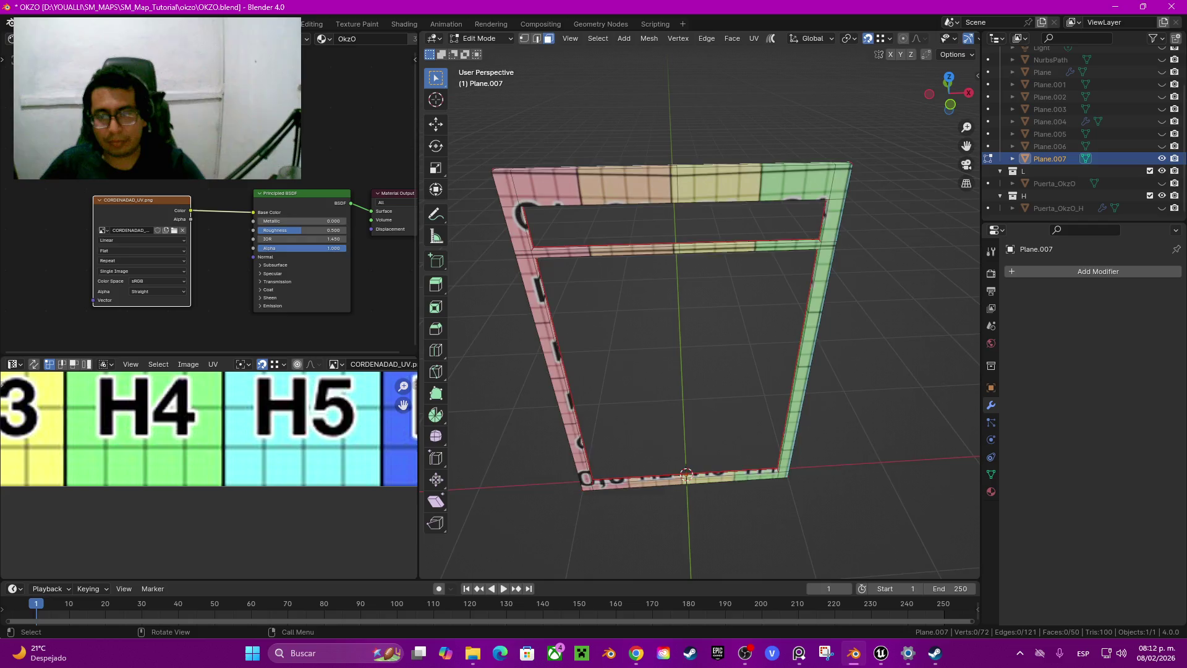
scroll(696, 452, up, 5)
scroll(696, 451, up, 2)
key(2)
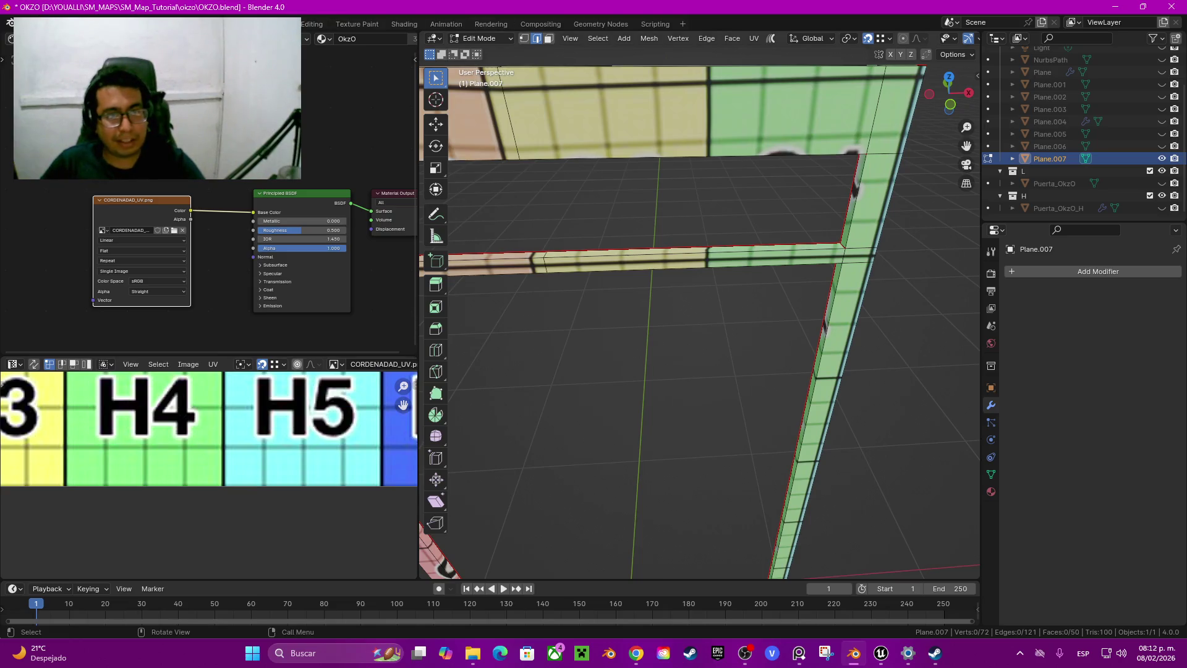
key(q)
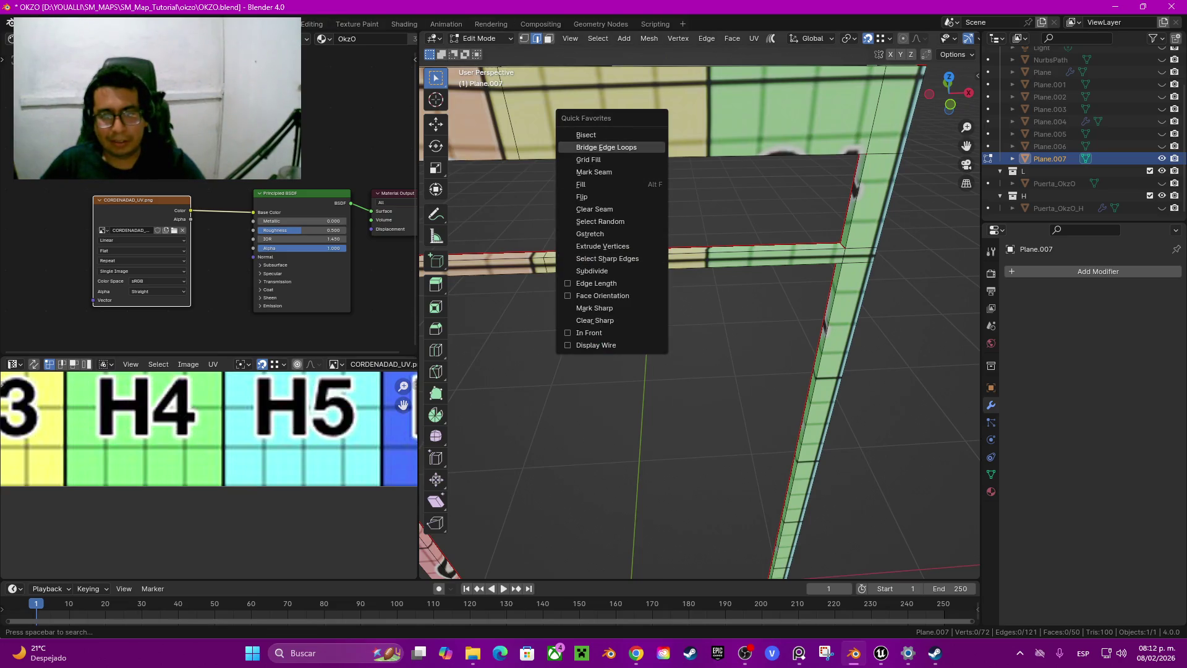
click(606, 148)
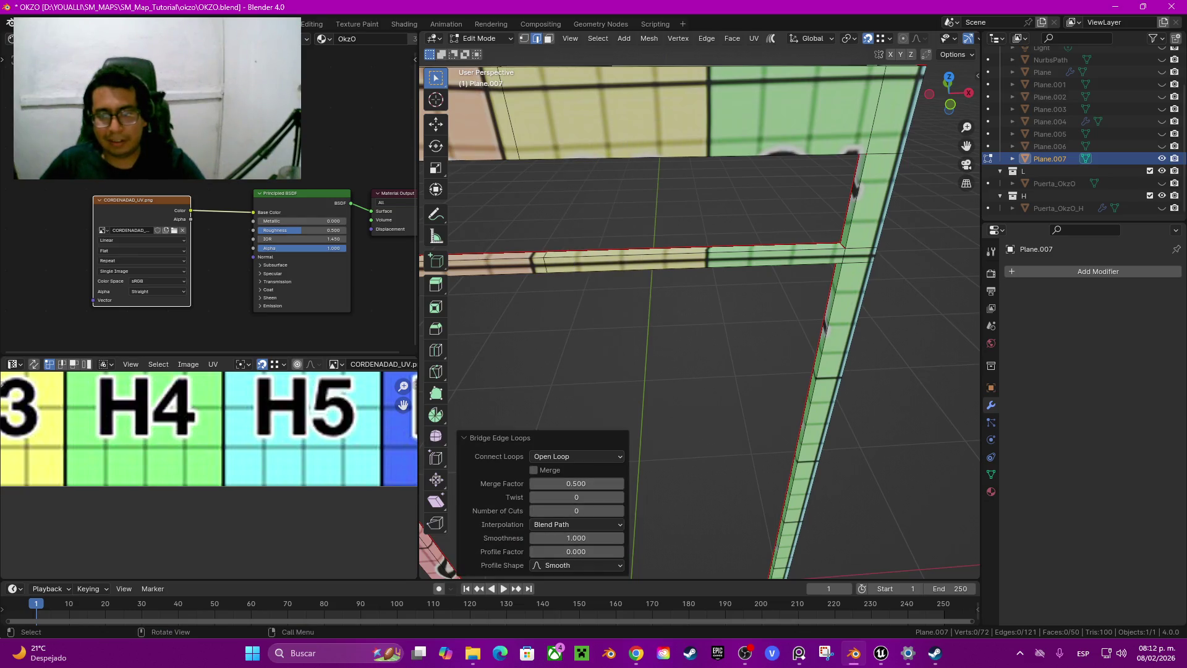
click(693, 267)
scroll(699, 278, down, 3)
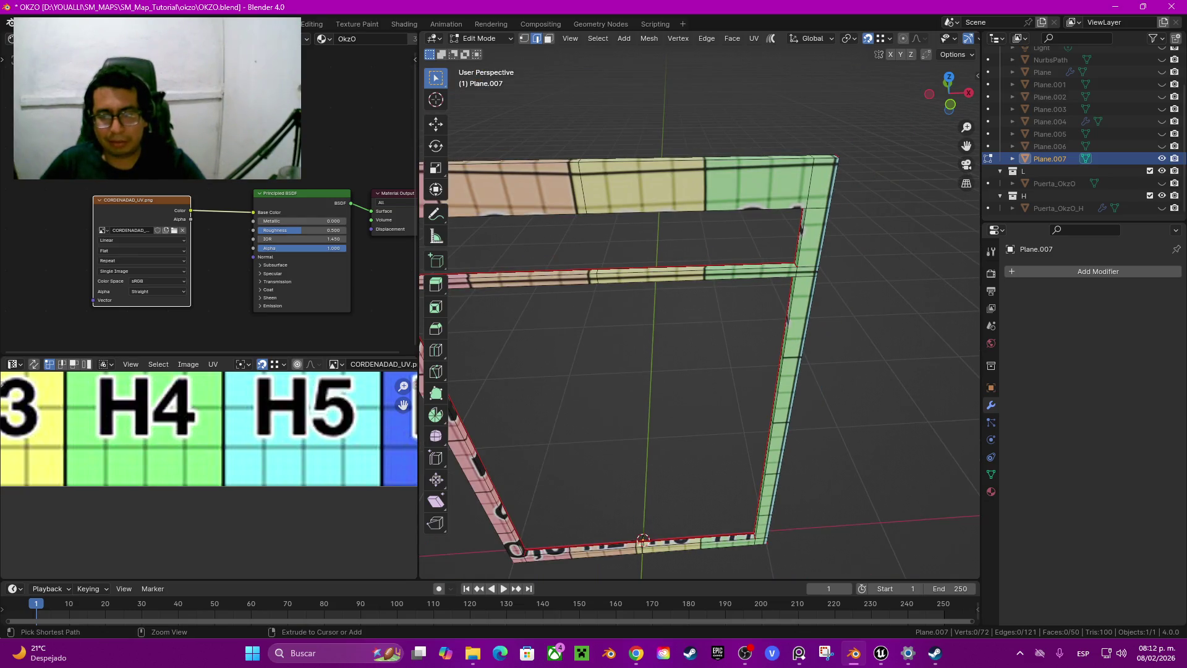
Select the frame's sharp edges, adding the missed top and bottom corner edges
key(q)
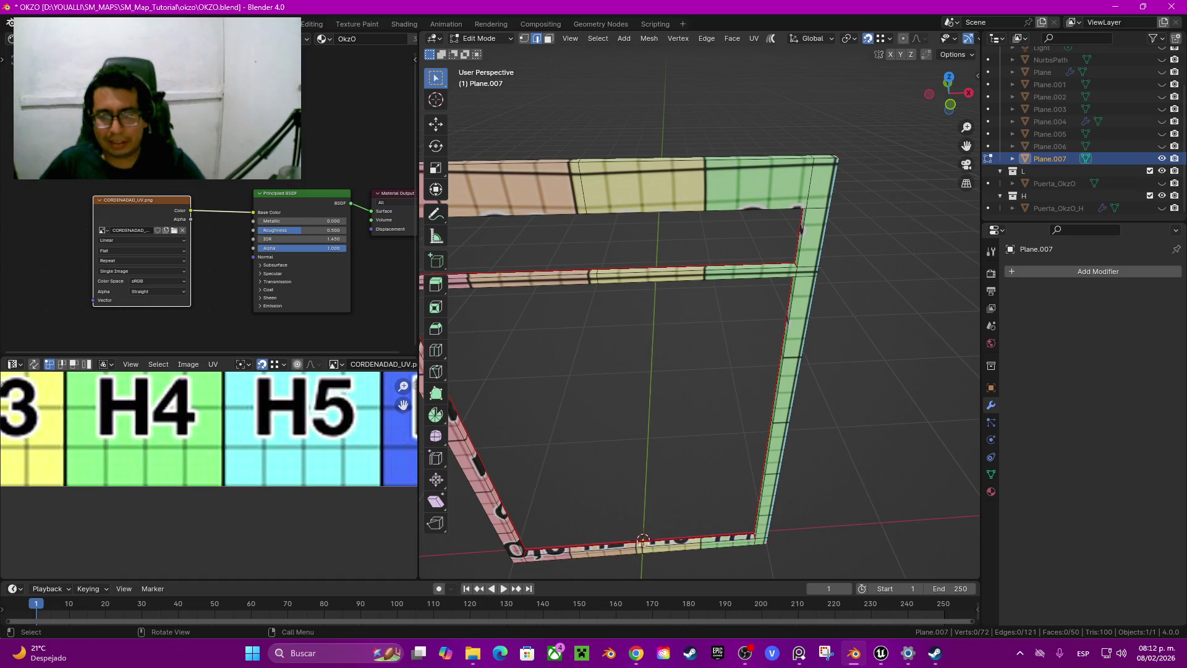
key(q)
click(645, 530)
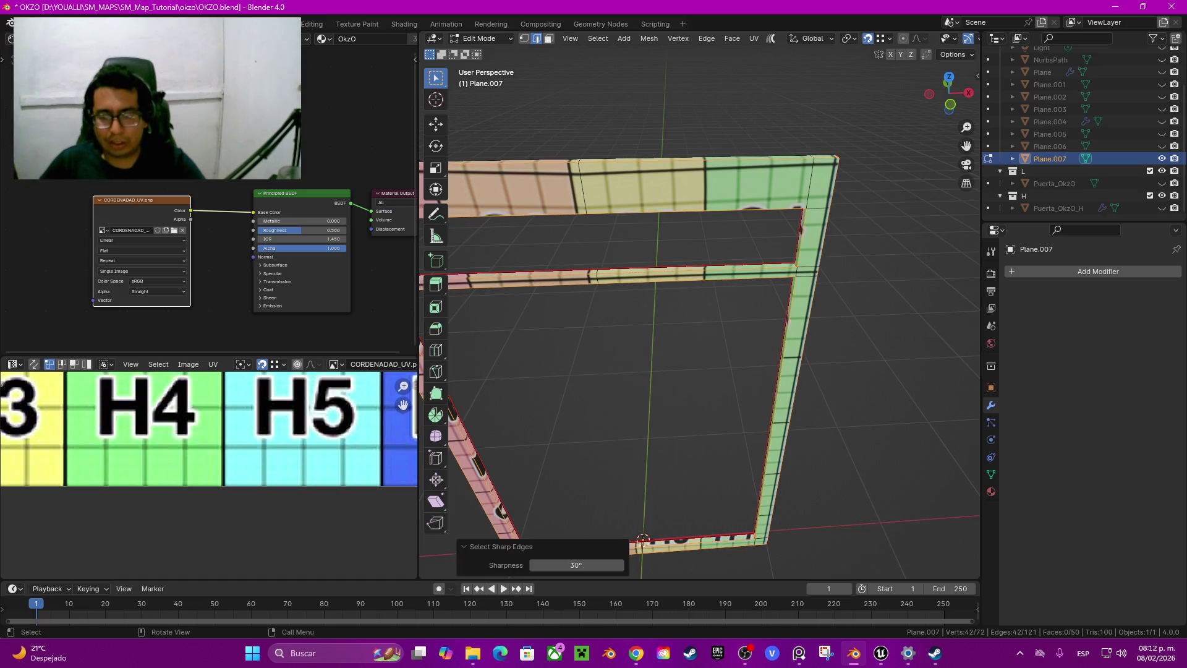
shift+middle_drag(698, 310, 668, 424)
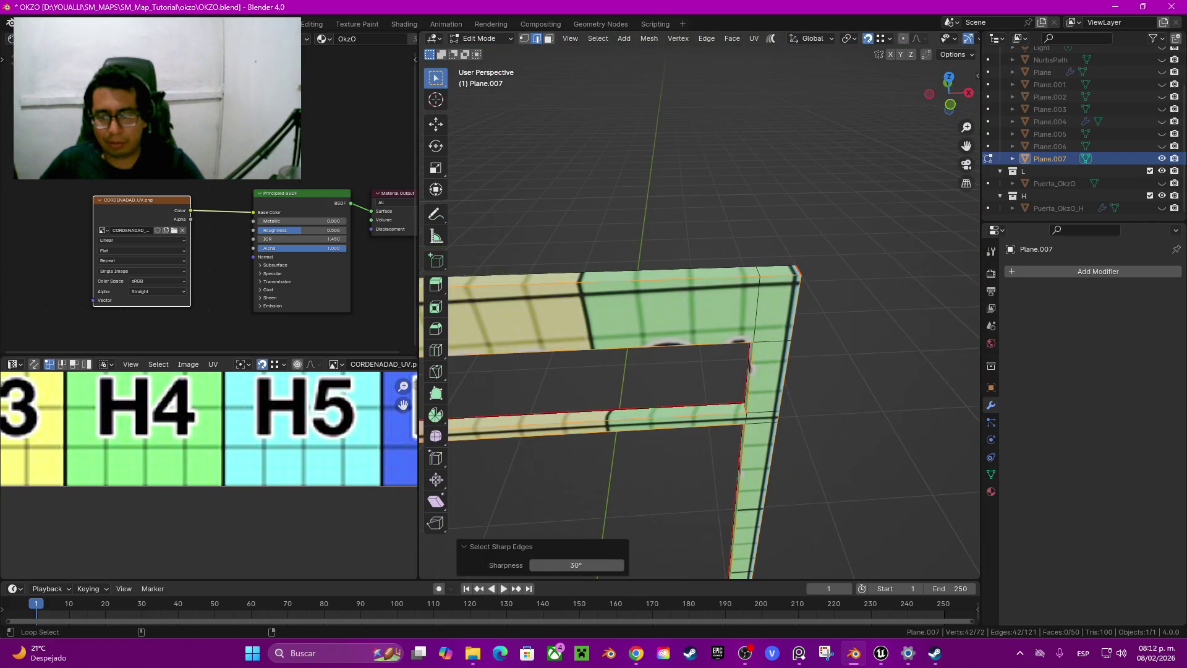
shift+click(756, 306)
middle_drag(756, 306, 693, 321)
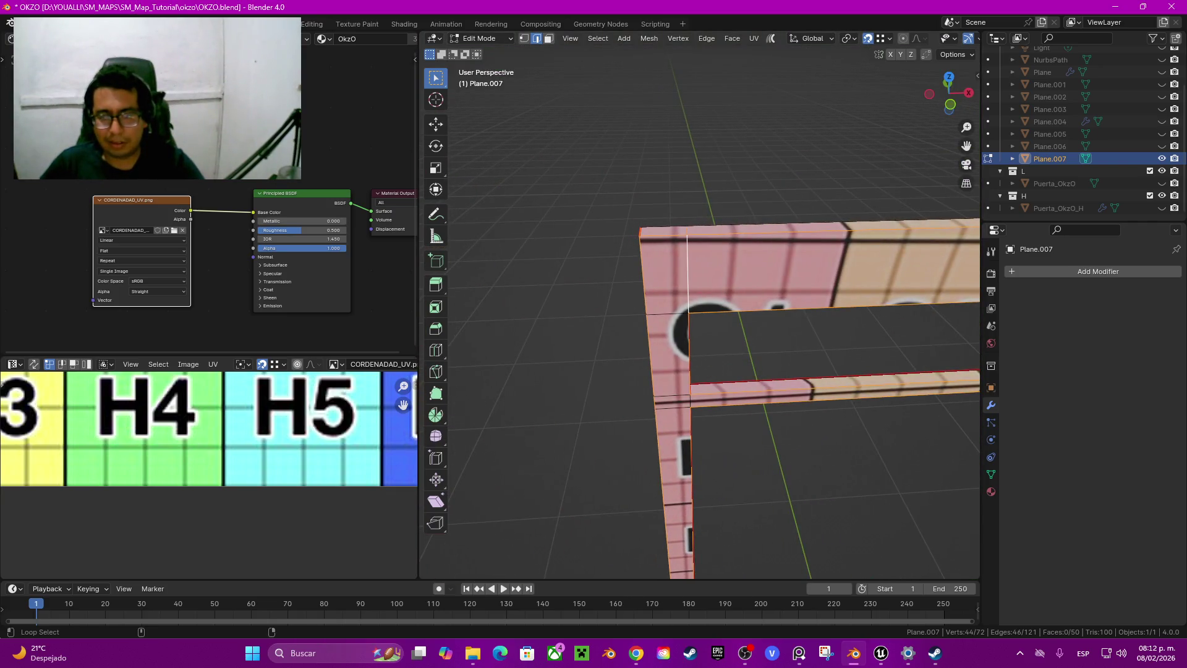
alt+shift+click(689, 396)
mouse_move(689, 396)
middle_down()
mouse_move(618, 371)
mouse_move(655, 297)
middle_up()
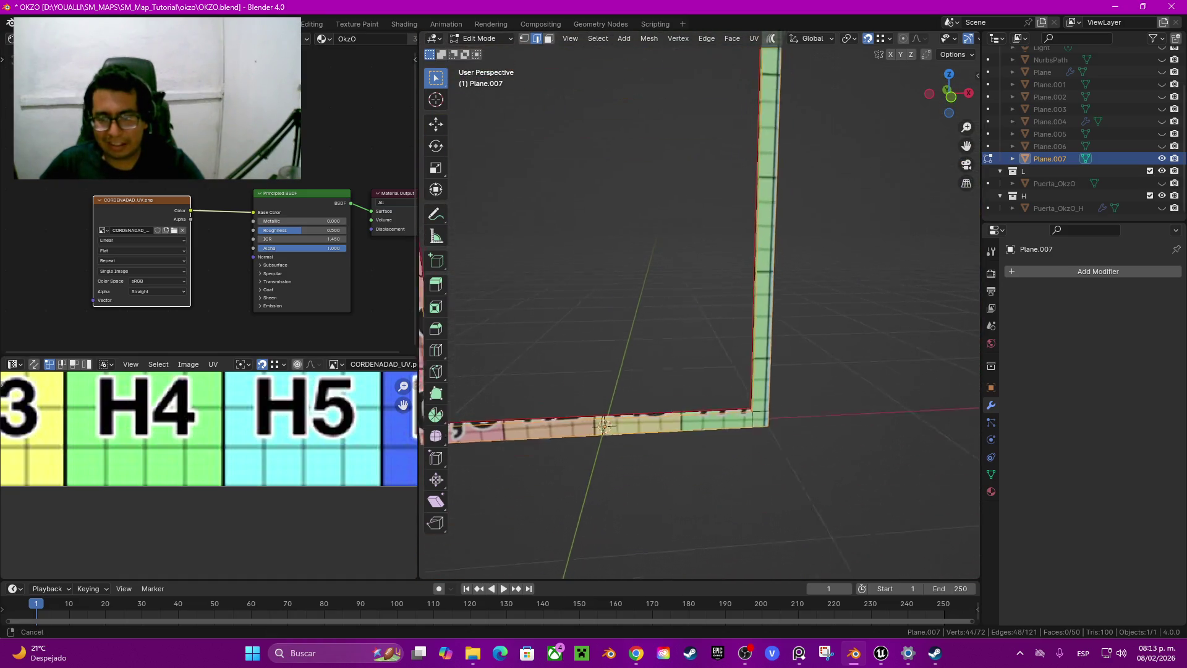
mouse_move(613, 384)
middle_down()
mouse_move(873, 350)
mouse_move(786, 374)
mouse_move(525, 403)
mouse_move(533, 431)
middle_up()
shift+click(873, 350)
shift+click(873, 350)
Bevel the selected frame edges by 0.005 m with 2 segments and return to Object Mode
key(ctrl+b)
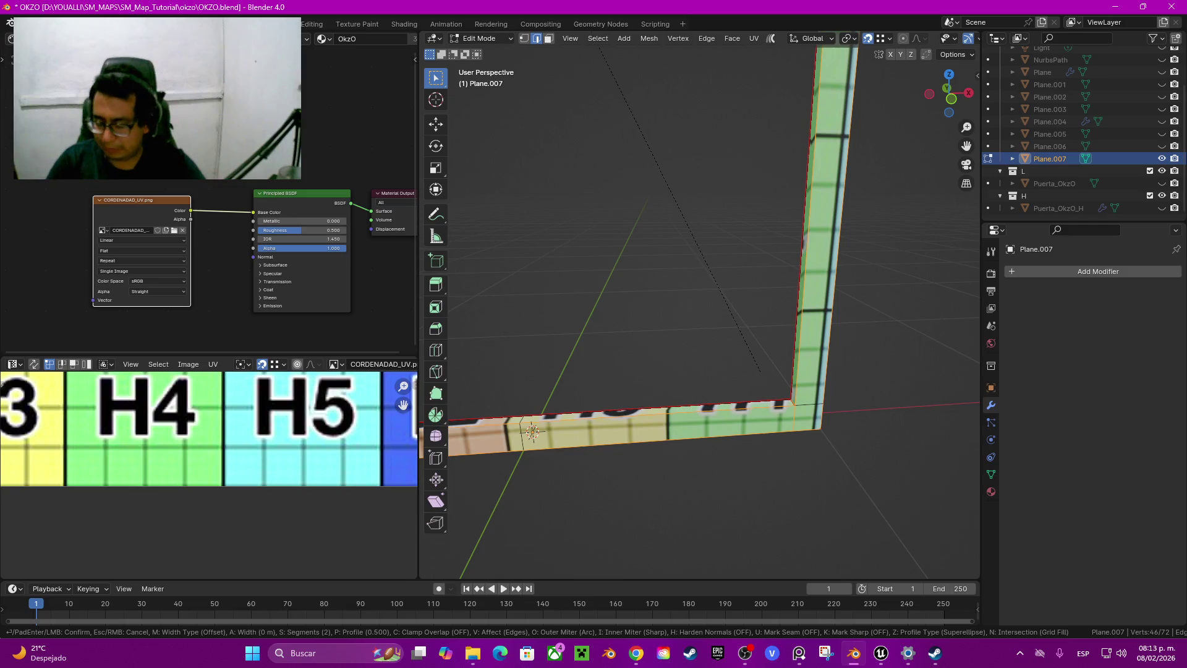
text(0.005)
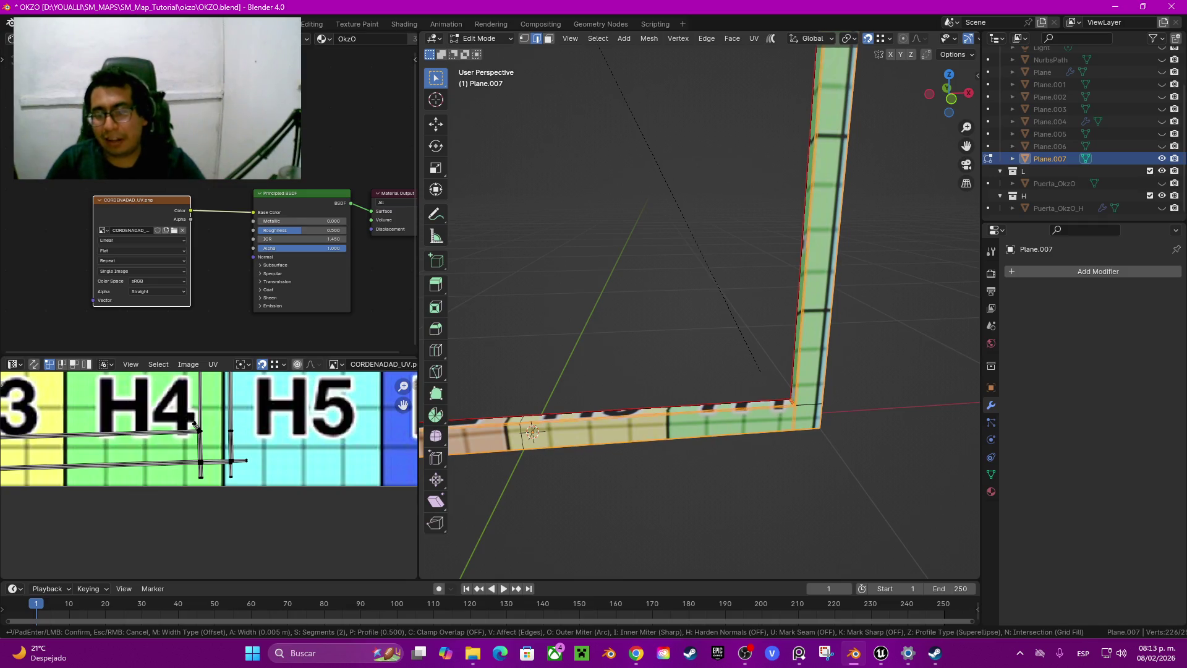
key(Return)
mouse_move(742, 248)
middle_down()
mouse_move(692, 235)
mouse_move(619, 278)
mouse_move(680, 247)
middle_up()
scroll(681, 247, up, 2)
scroll(680, 247, up, 2)
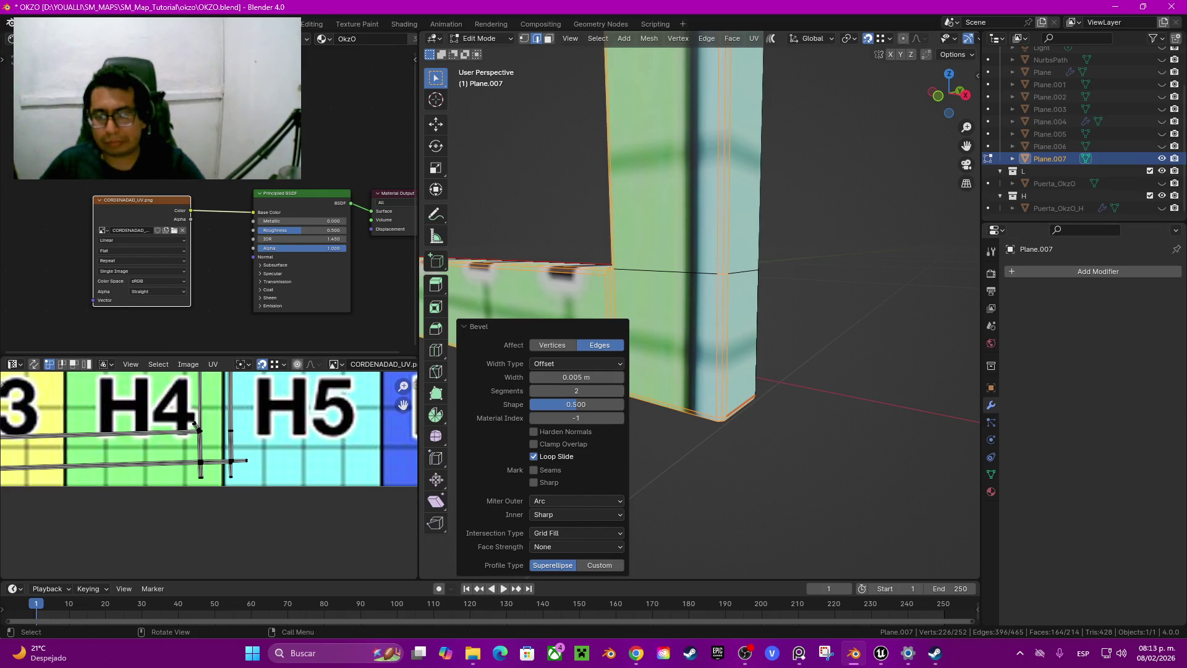
key(Tab)
click(1020, 272)
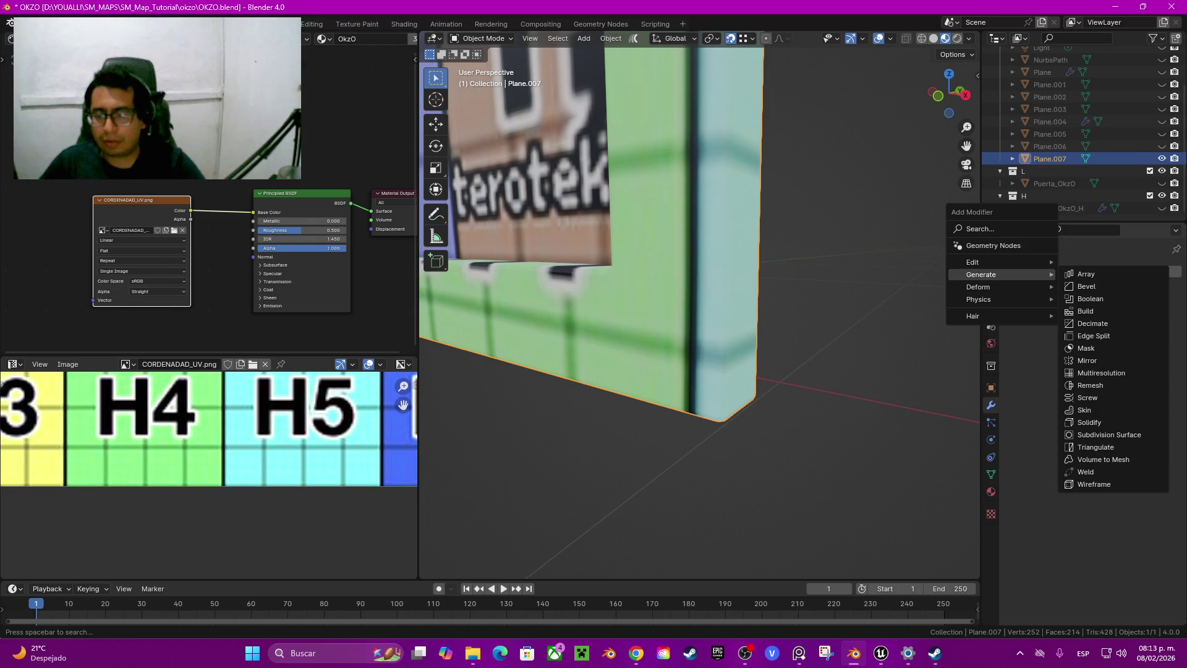
Add a Subdivision Surface modifier to Plane.007 with viewport levels set to 3
click(1110, 434)
click(1160, 326)
click(1160, 325)
key(q)
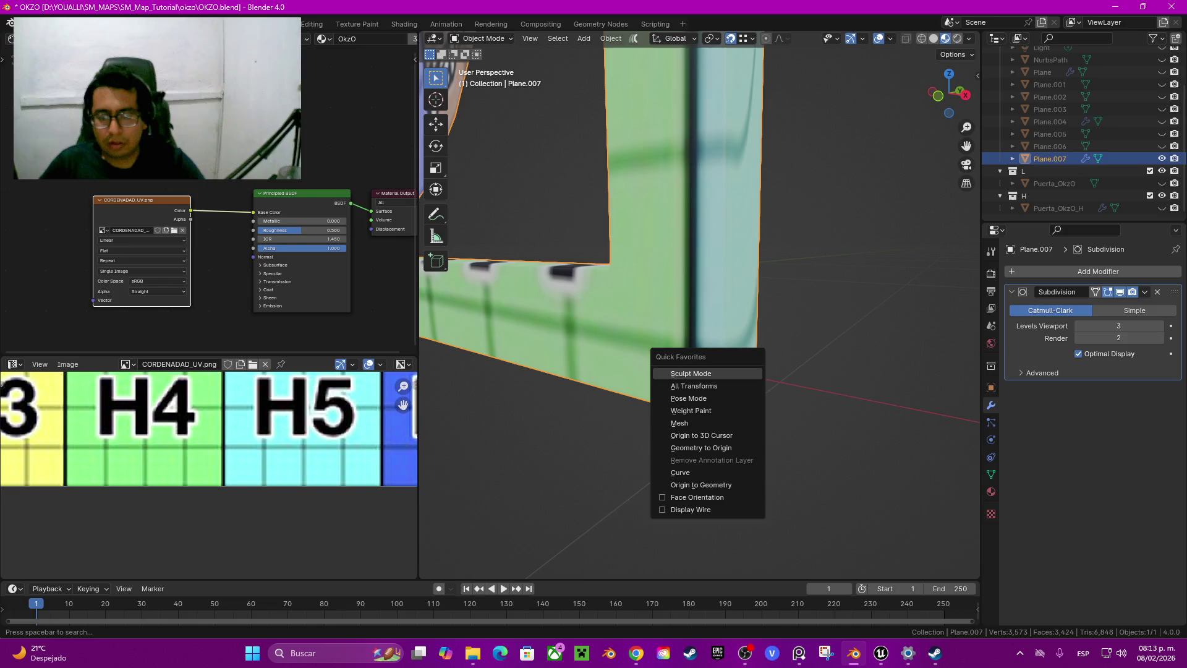
click(701, 484)
Switch to solid shading, then enter Edit Mode and reveal the hidden inner panel faces
key(z)
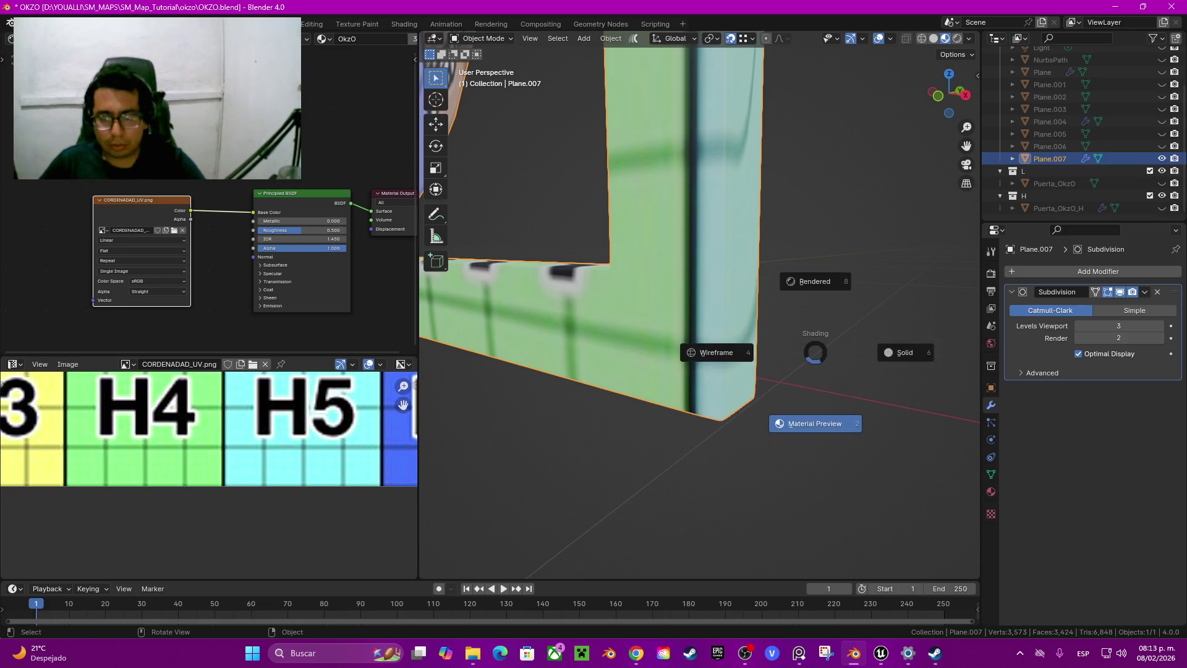
click(903, 351)
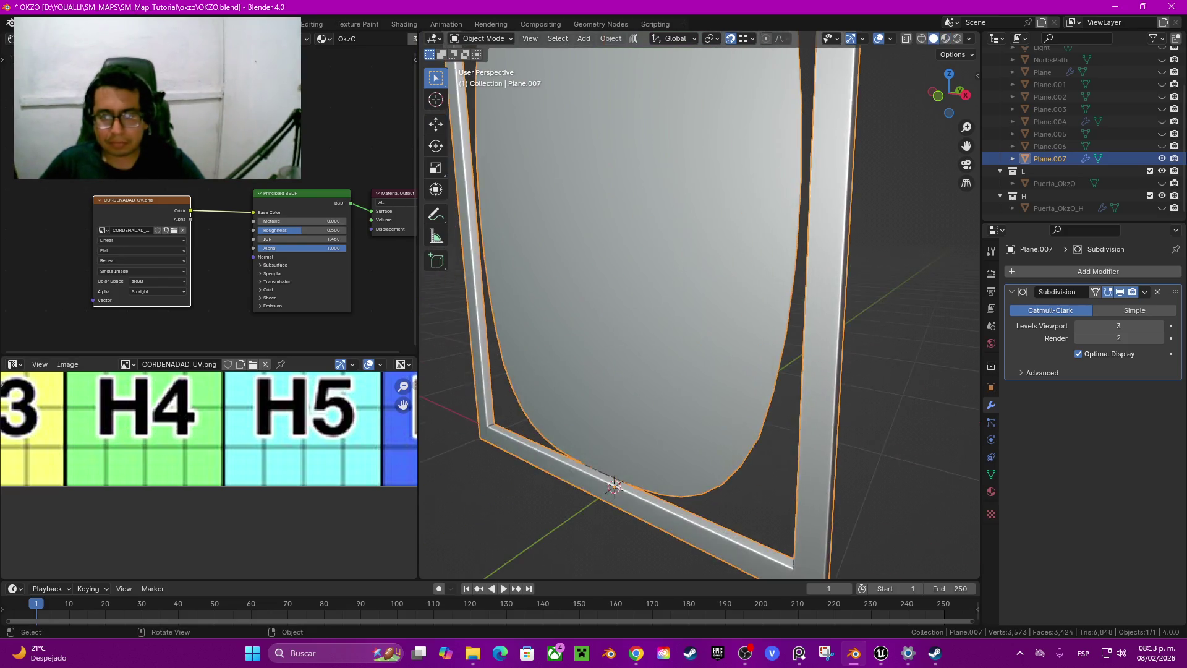
scroll(699, 310, down, 5)
middle_drag(700, 310, 700, 291)
scroll(700, 309, up, 6)
scroll(700, 310, down, 5)
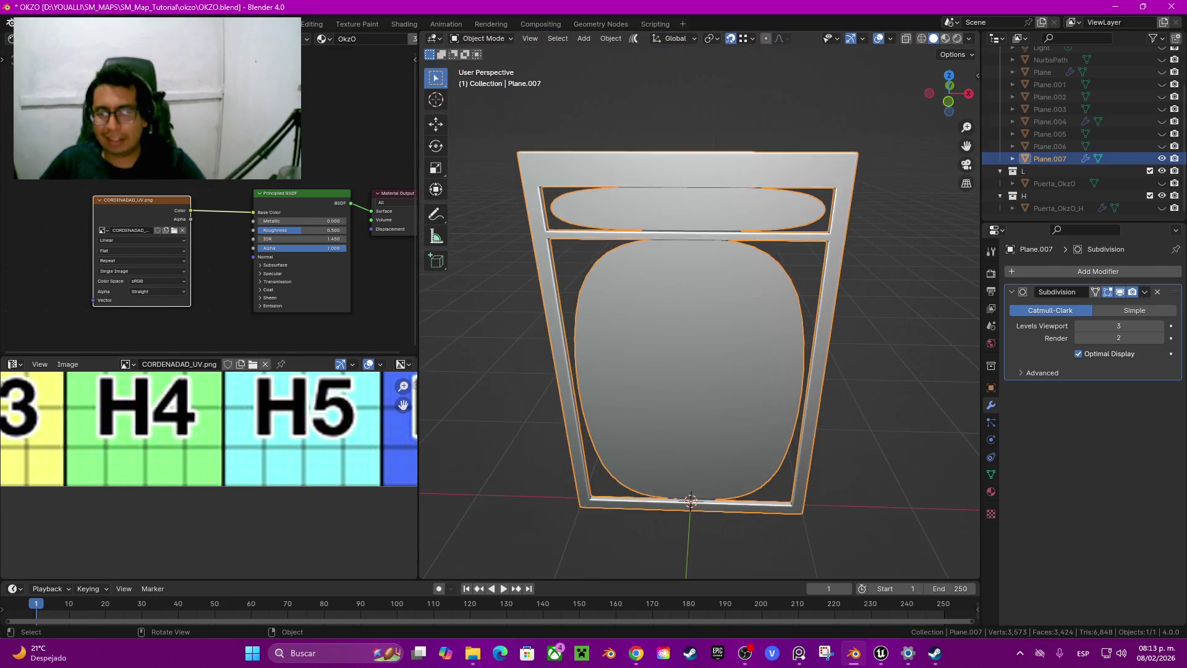
key(Tab)
key(alt+h)
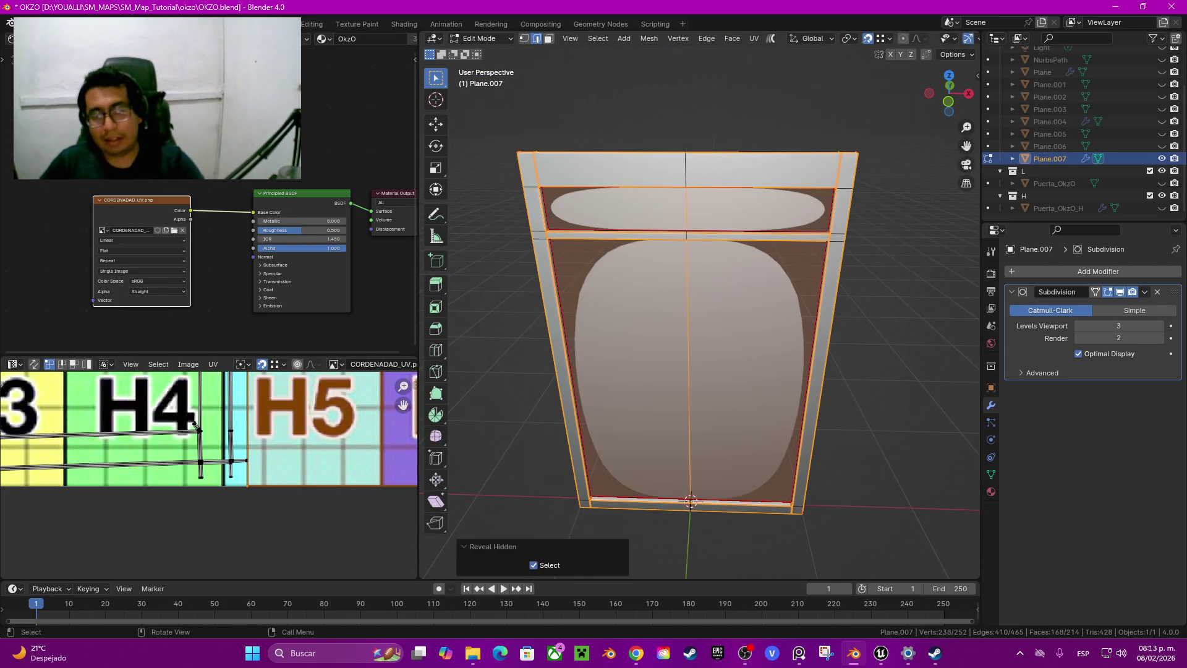
Select the door panel border edges and give them a full crease of 1
click(688, 433)
shift+click(760, 371)
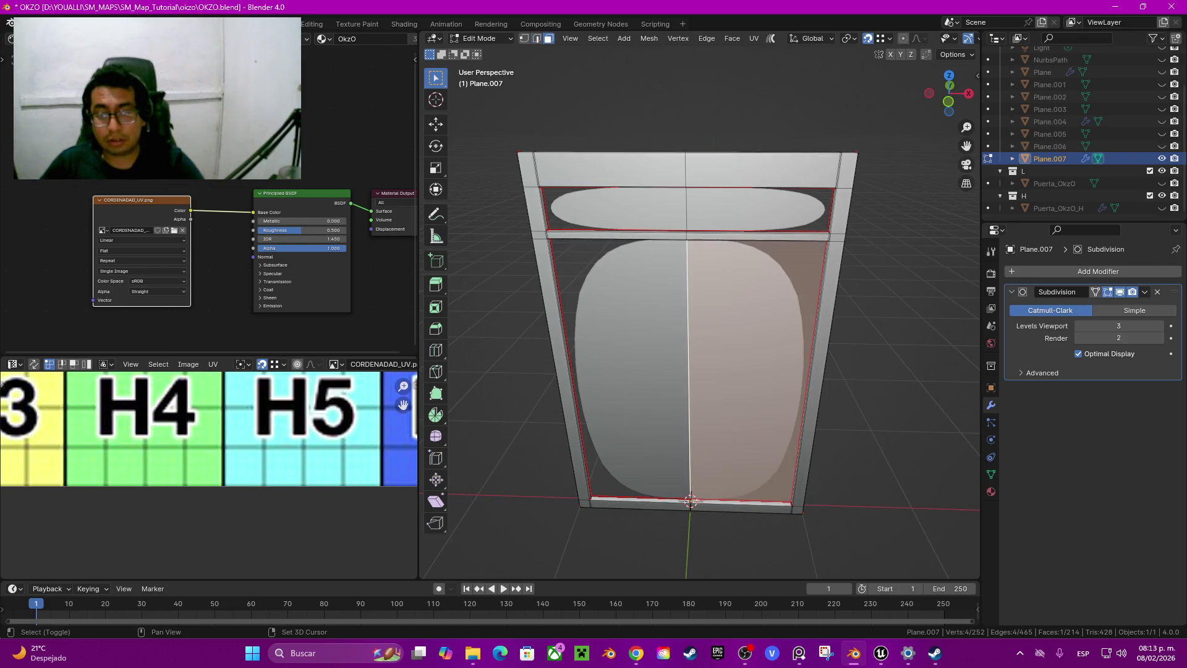
shift+click(618, 371)
key(alt+a)
key(3)
shift+click(761, 210)
shift+click(618, 211)
shift+click(760, 371)
shift+click(618, 371)
key(2)
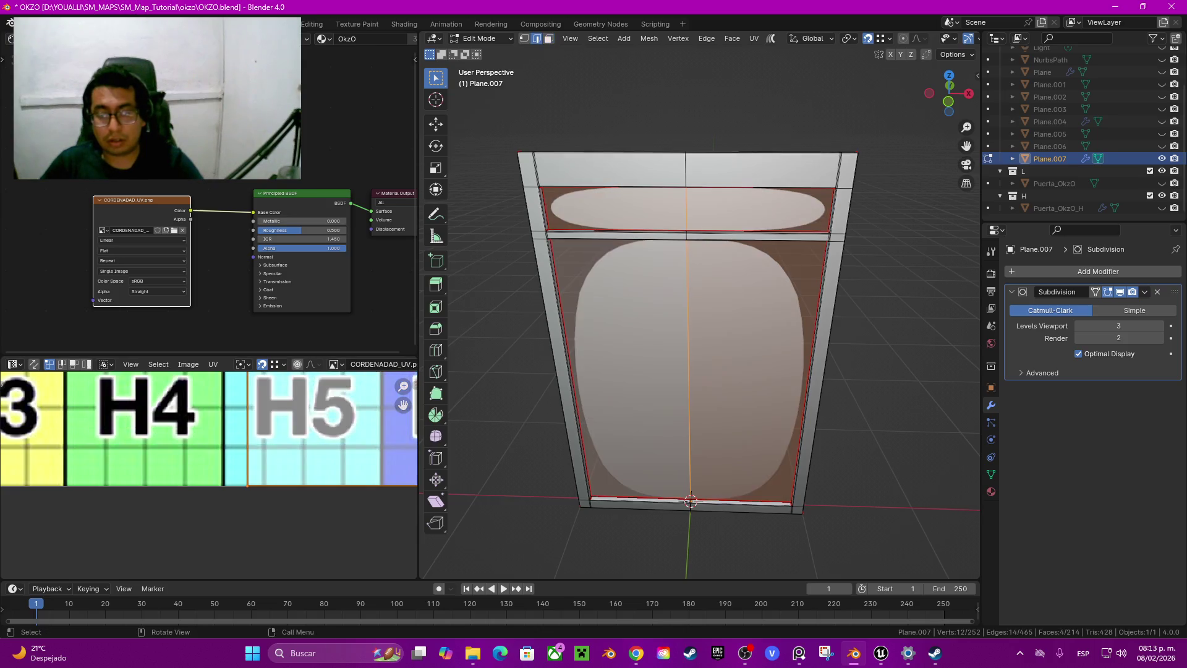
shift+click(689, 371)
shift+click(687, 211)
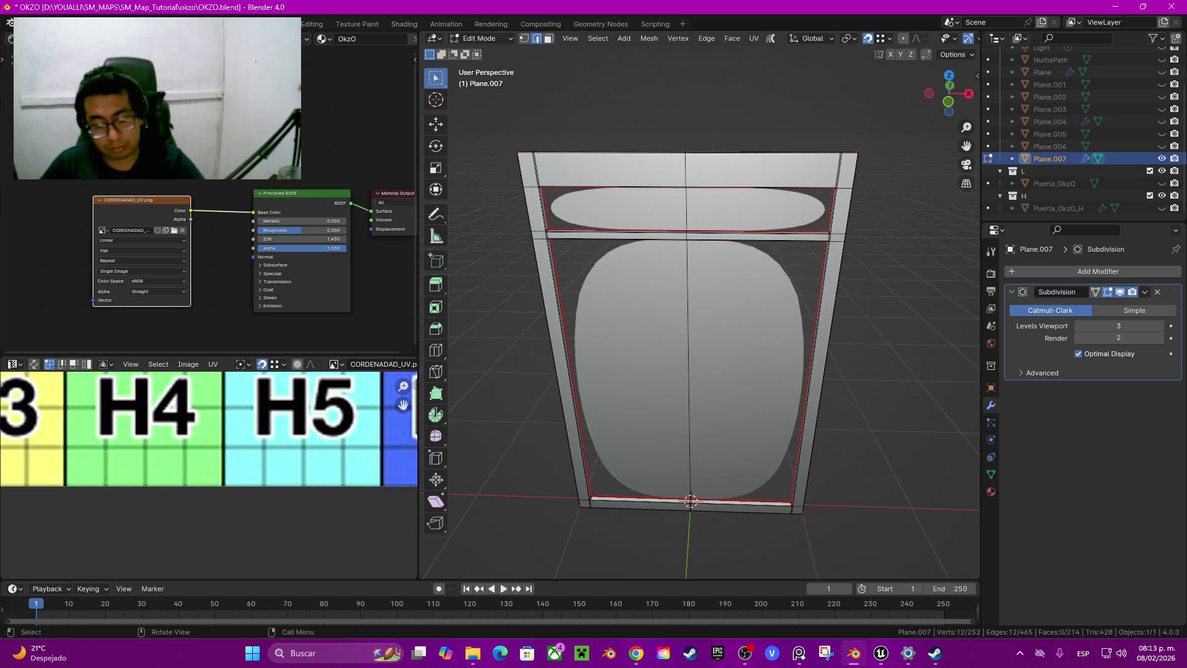
key(shift+e)
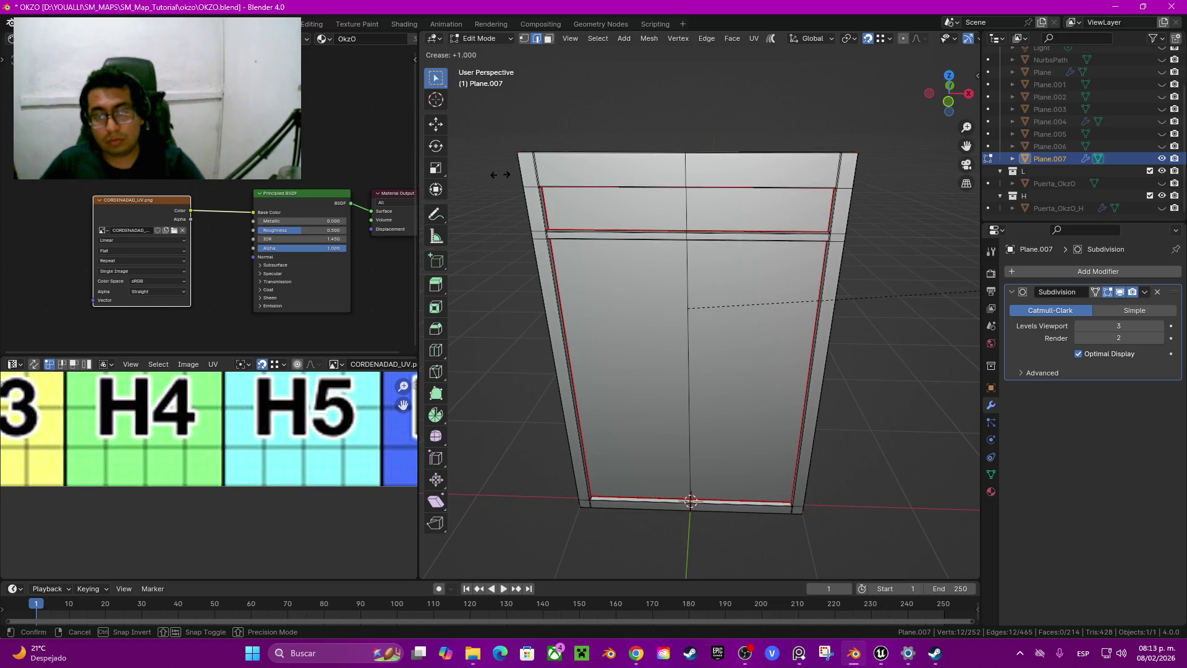
click(900, 147)
Select the frame's supporting vertical and horizontal edge loops and scale them
scroll(698, 322, up, 4)
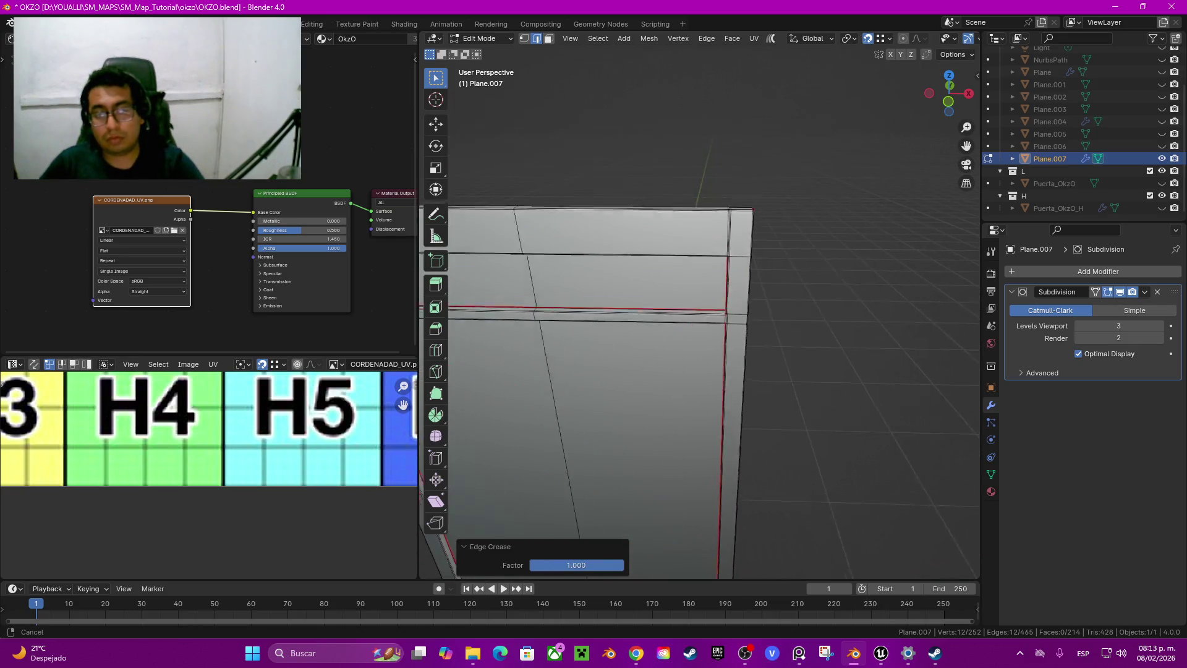
scroll(699, 322, up, 1)
scroll(699, 322, up, 3)
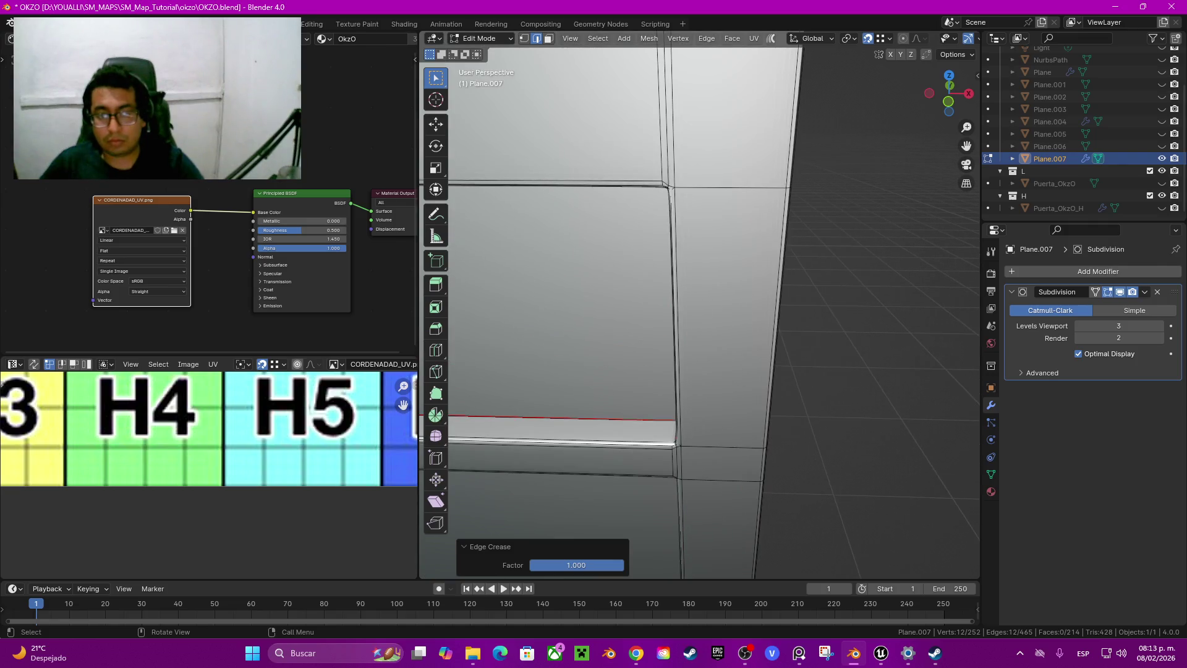
click(665, 124)
key(KP_Decimal)
alt+shift+click(618, 196)
middle_drag(699, 322, 618, 322)
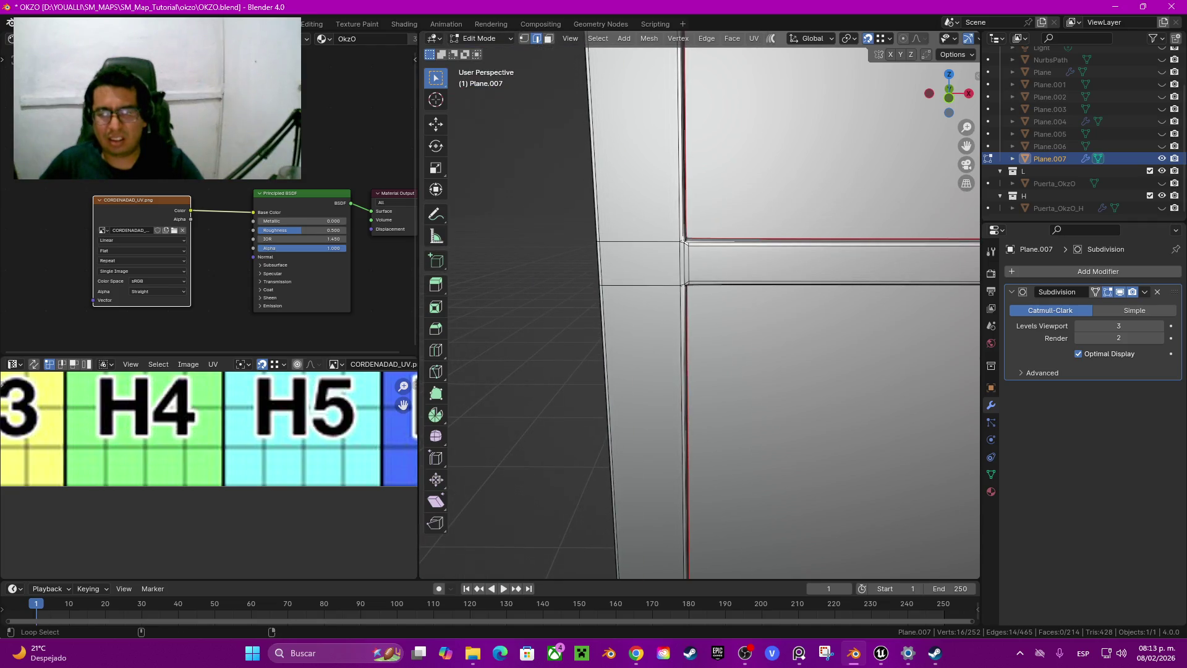
alt+shift+click(685, 263)
scroll(684, 263, down, 4)
alt+shift+click(690, 470)
key(KP_Decimal)
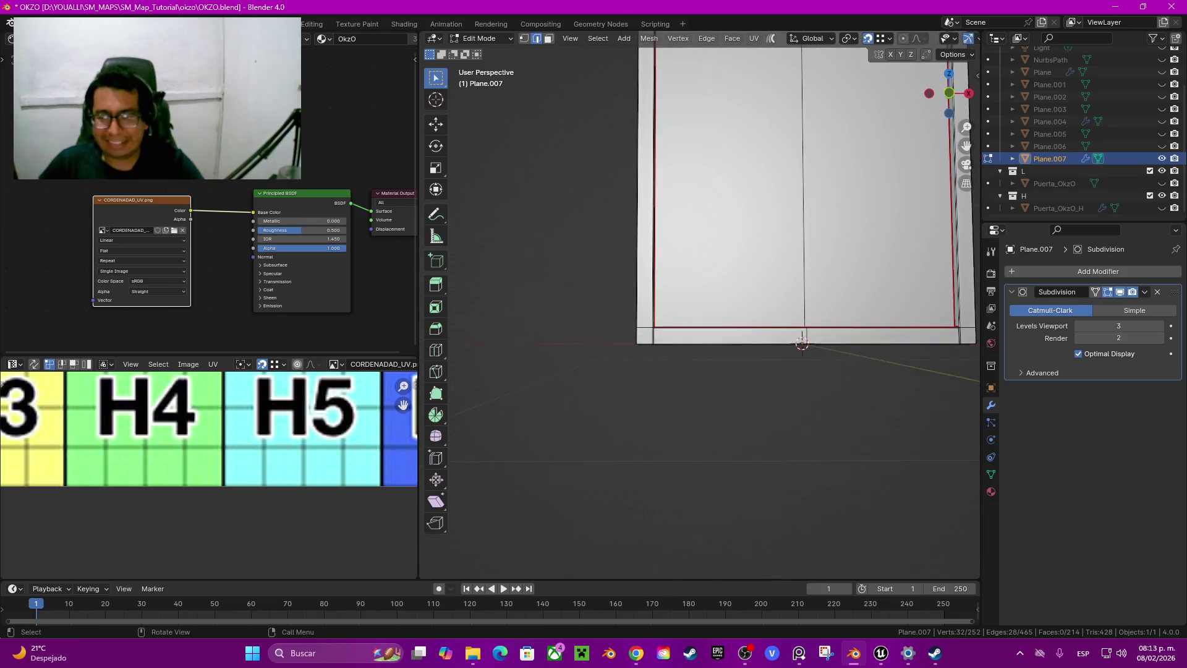
scroll(700, 306, up, 6)
alt+shift+click(527, 421)
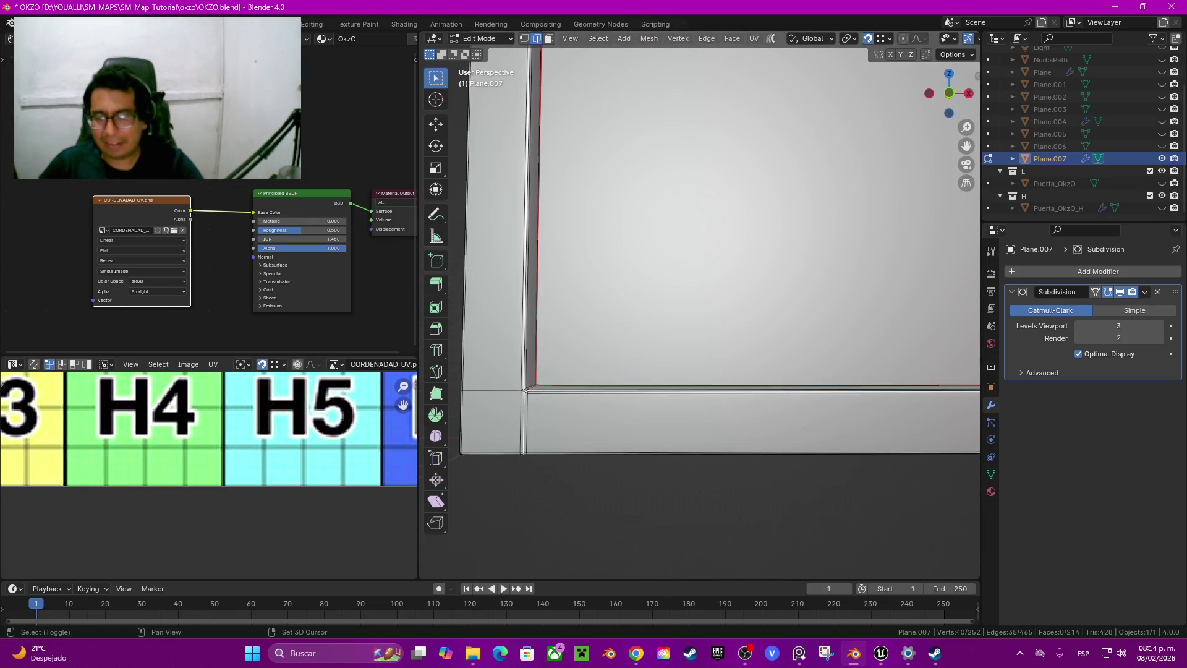
key(s)
click(782, 317)
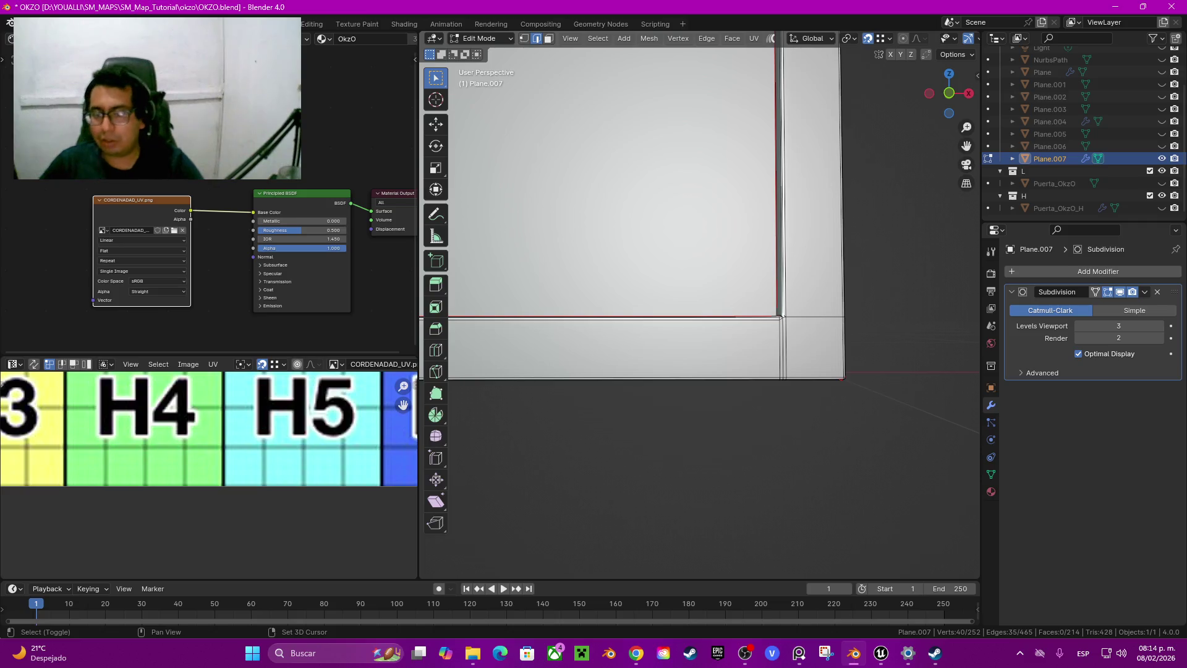
alt+click(782, 318)
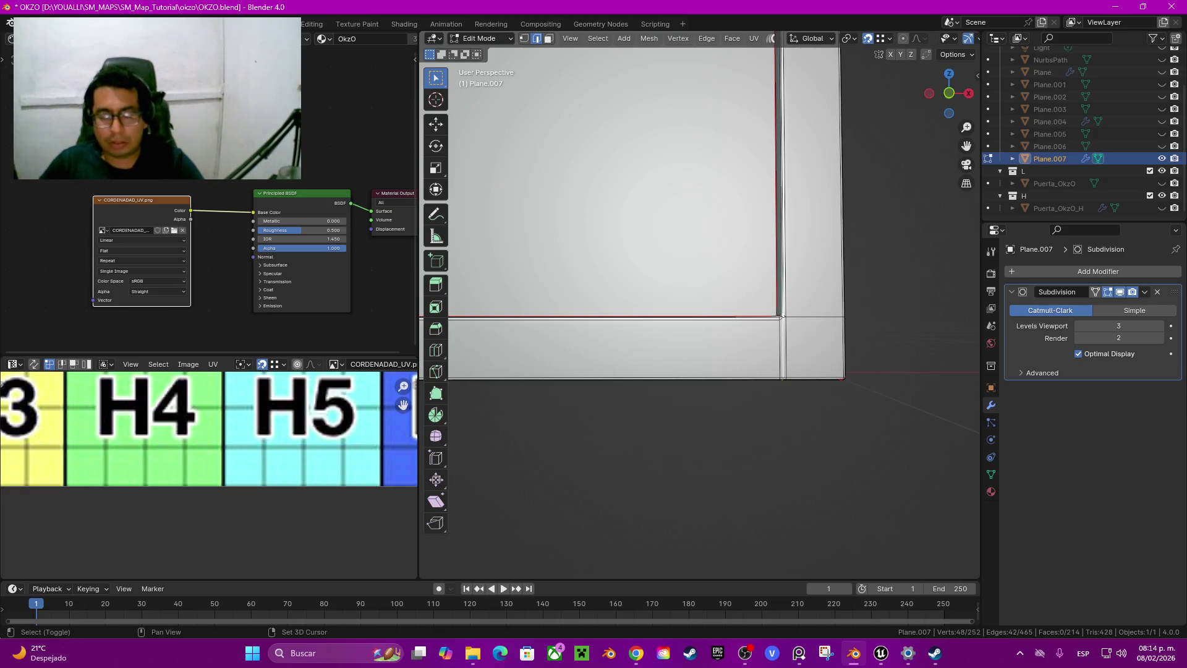
Orbit and zoom to inspect the lower door corner and the UV grid
middle_drag(782, 318, 808, 462)
scroll(698, 303, down, 1)
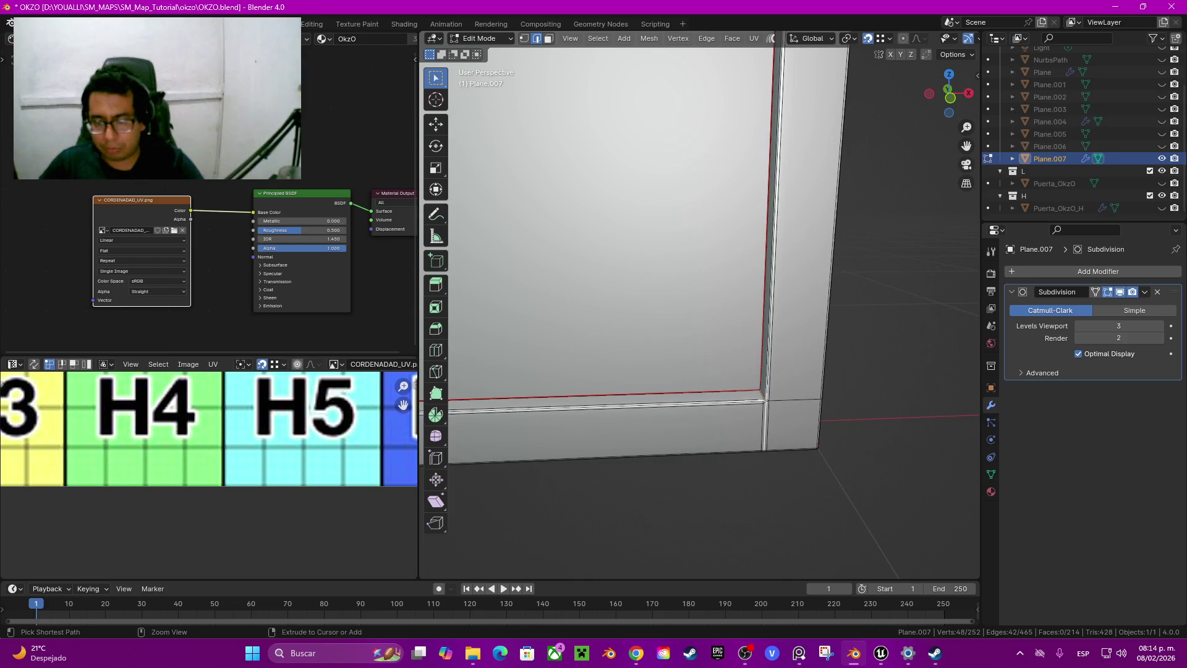
scroll(698, 303, up, 3)
scroll(209, 427, down, 2)
scroll(209, 426, down, 3)
scroll(209, 427, down, 6)
scroll(209, 426, up, 3)
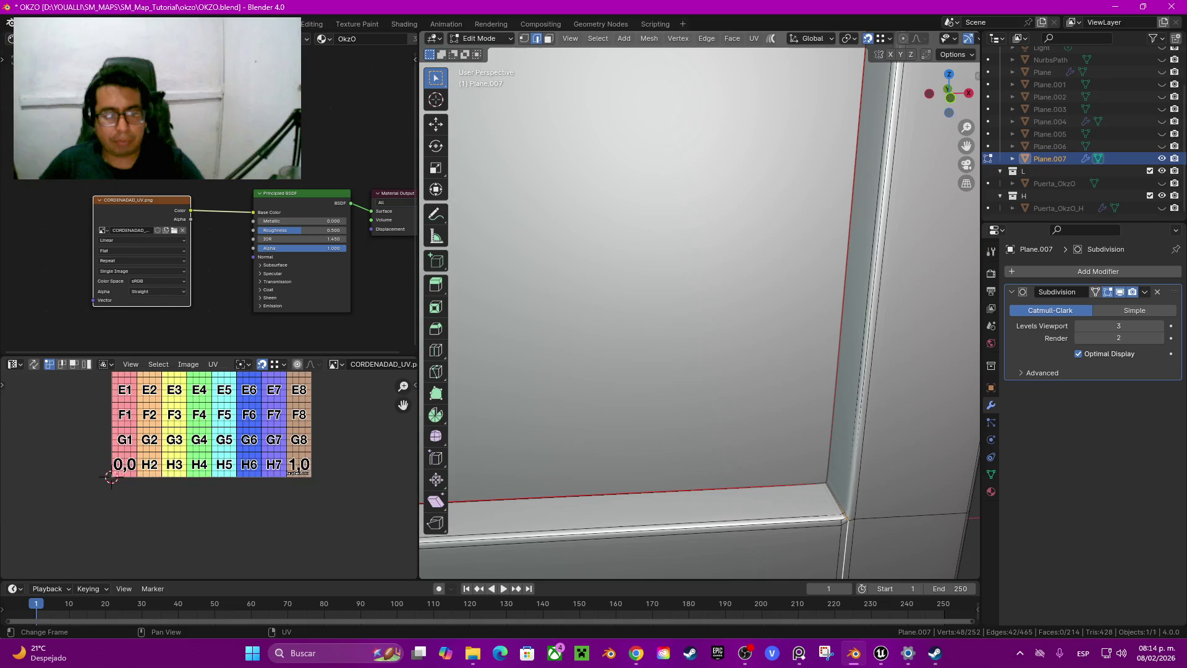
middle_drag(209, 427, 243, 501)
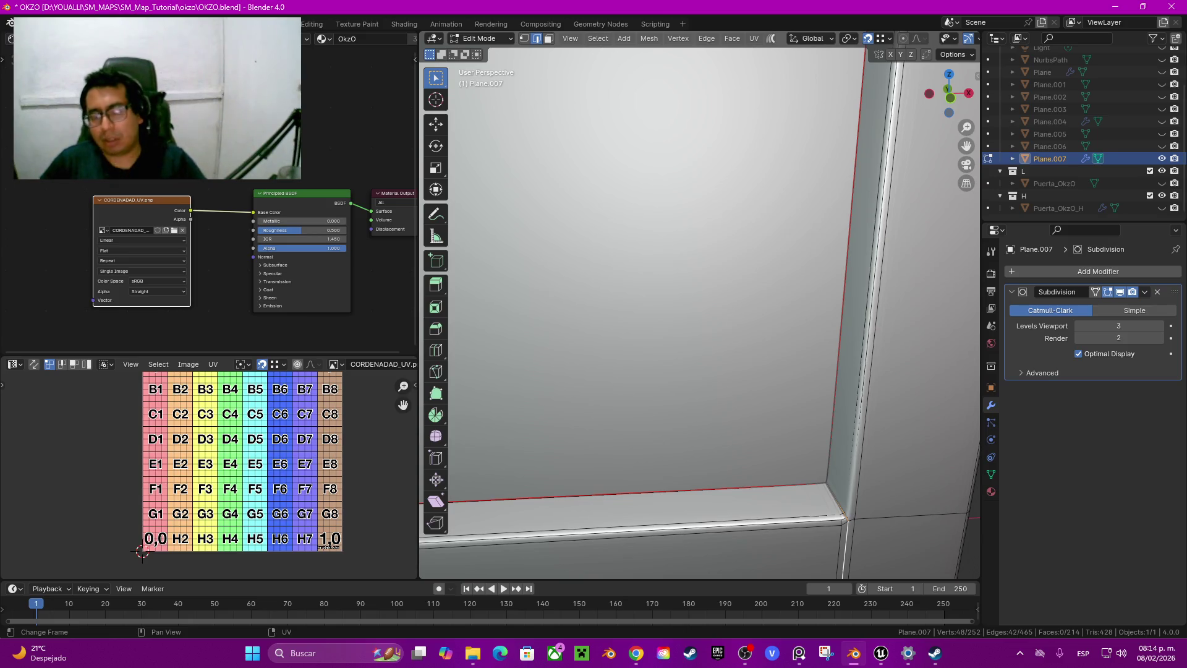
scroll(699, 303, down, 5)
Shrink/Fatten the selected loops by -0.00601 m and return to Object Mode
right_click(637, 515)
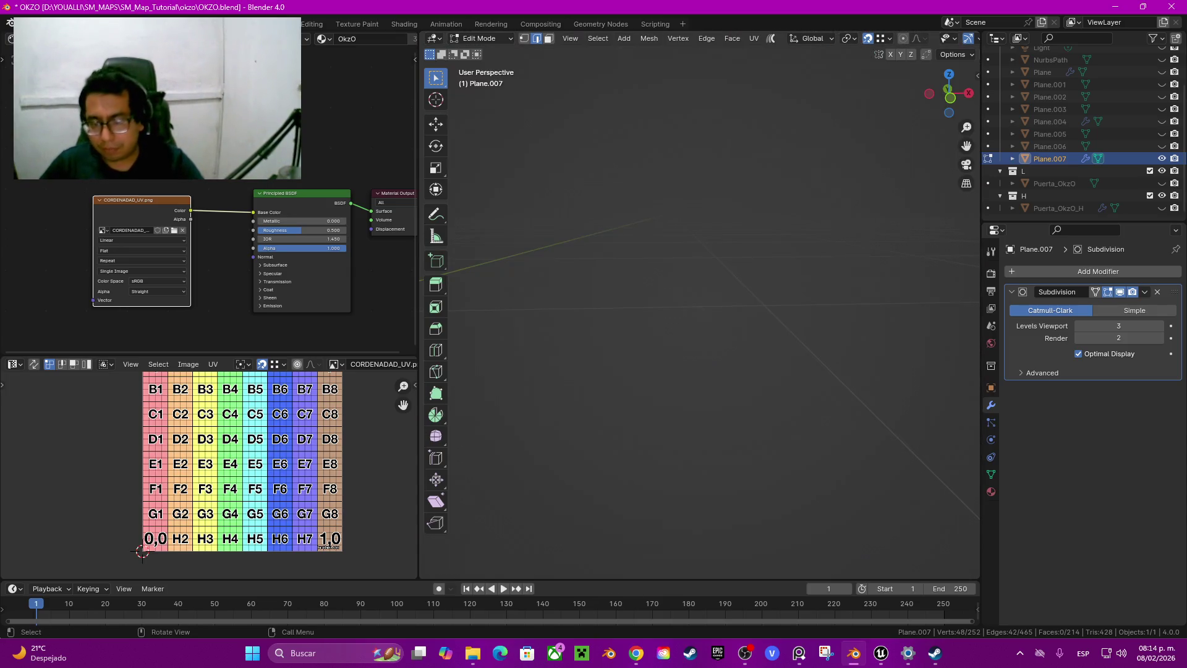
scroll(699, 303, up, 5)
key(alt+s)
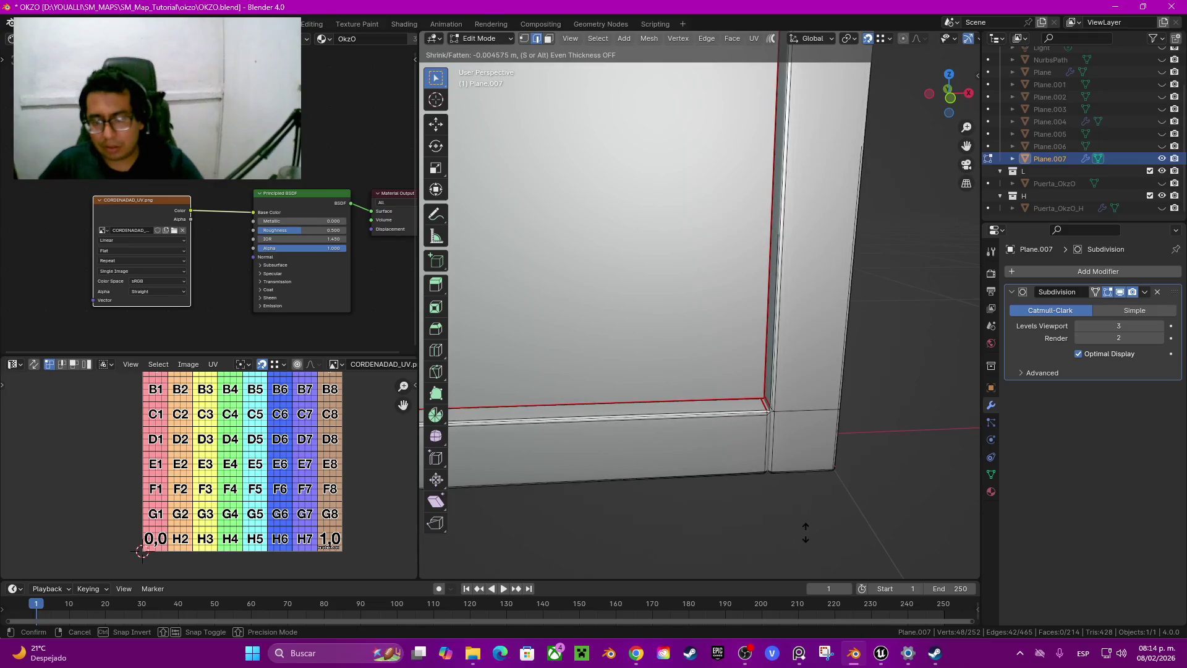
click(801, 561)
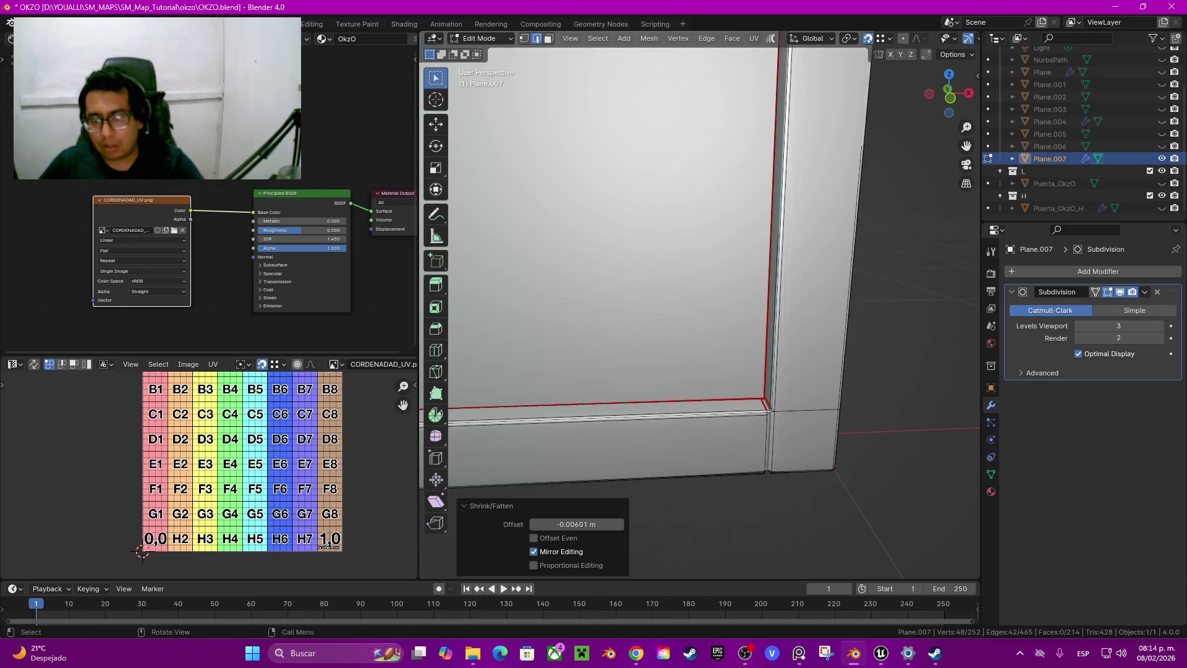
key(Tab)
scroll(800, 561, down, 2)
scroll(801, 562, down, 3)
shift+middle_drag(608, 331, 640, 565)
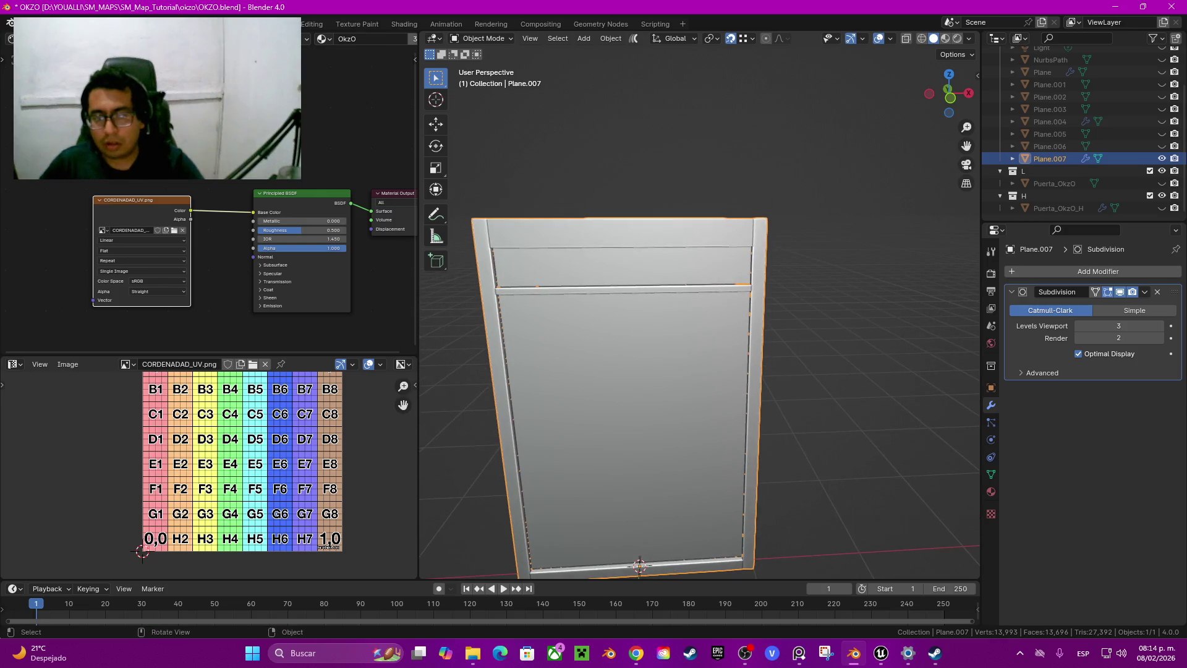
Inspect the door's edges, reselect Plane.007 and bring up its F2 name box
scroll(737, 248, up, 1)
scroll(737, 248, up, 4)
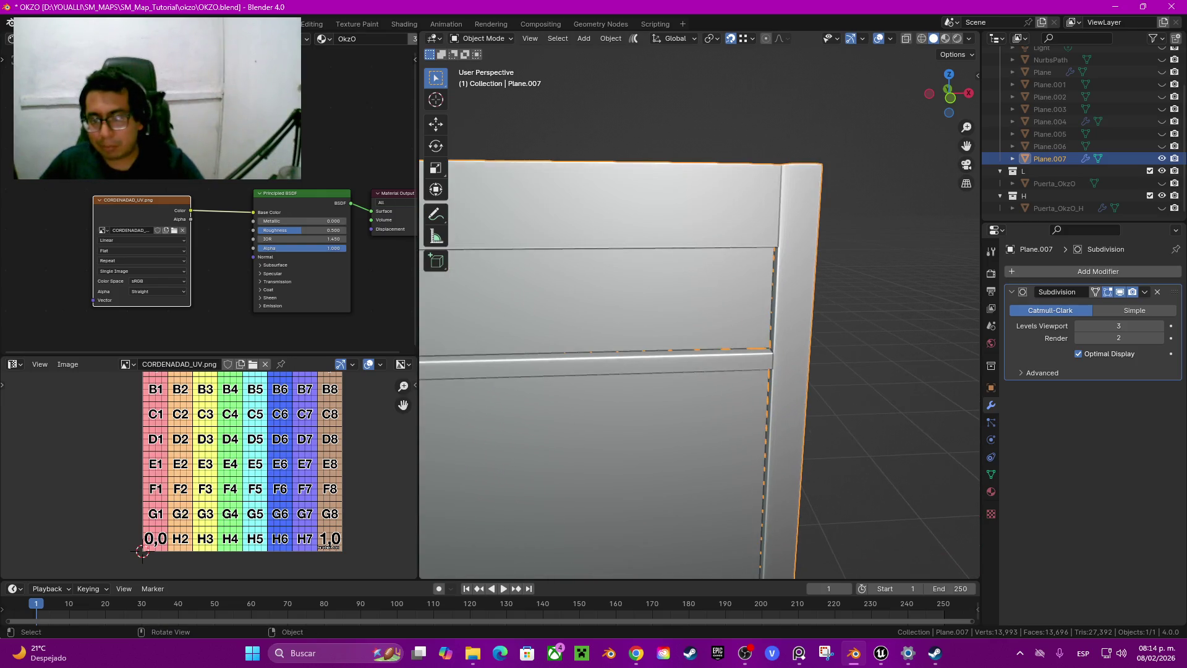
key(alt+a)
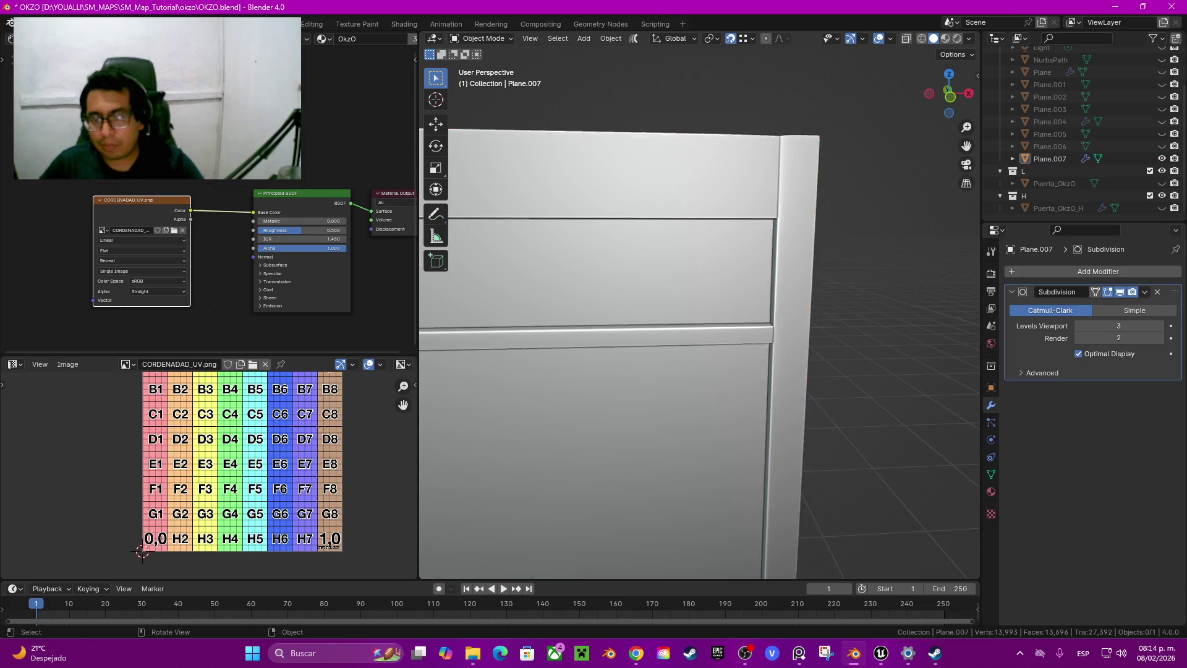
scroll(698, 302, down, 2)
scroll(699, 303, down, 2)
mouse_move(699, 371)
middle_down()
mouse_move(718, 365)
mouse_move(680, 371)
middle_up()
scroll(698, 303, up, 3)
scroll(699, 303, up, 2)
scroll(698, 303, down, 5)
key(Tab)
key(Tab)
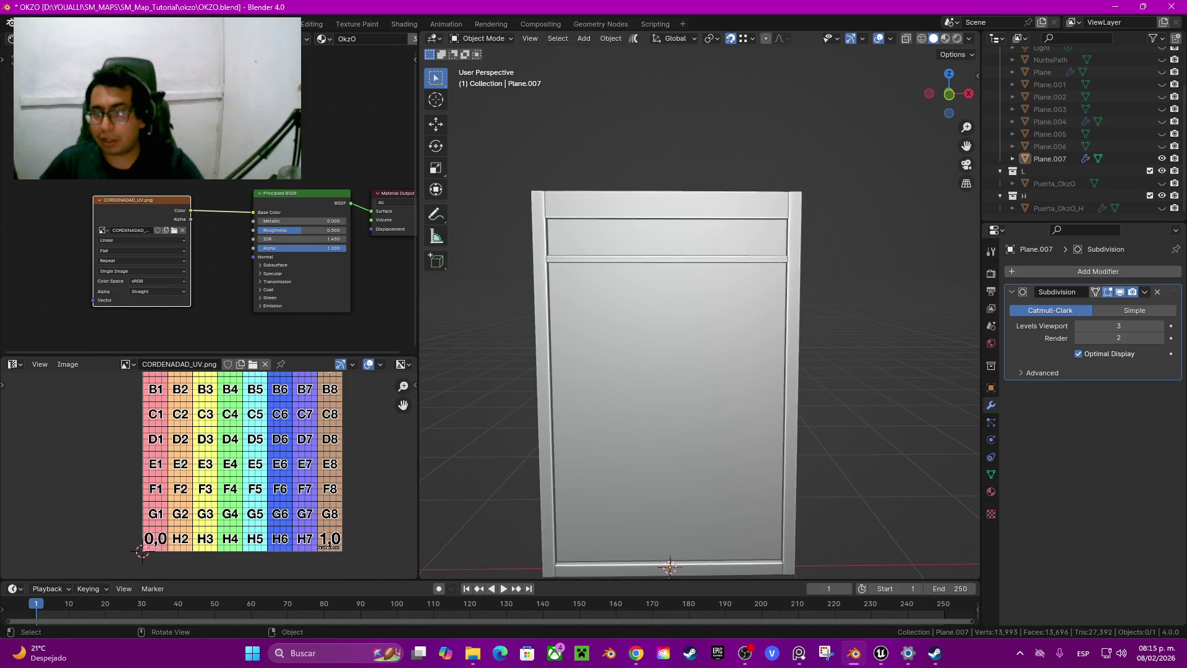
key(a)
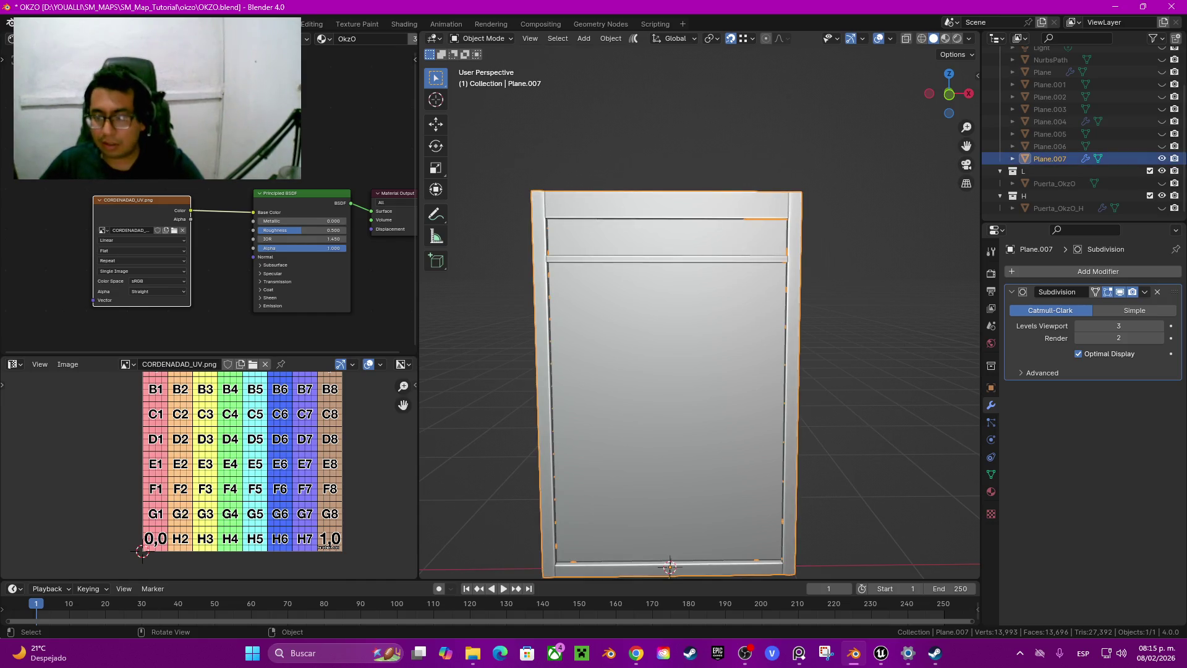
key(F2)
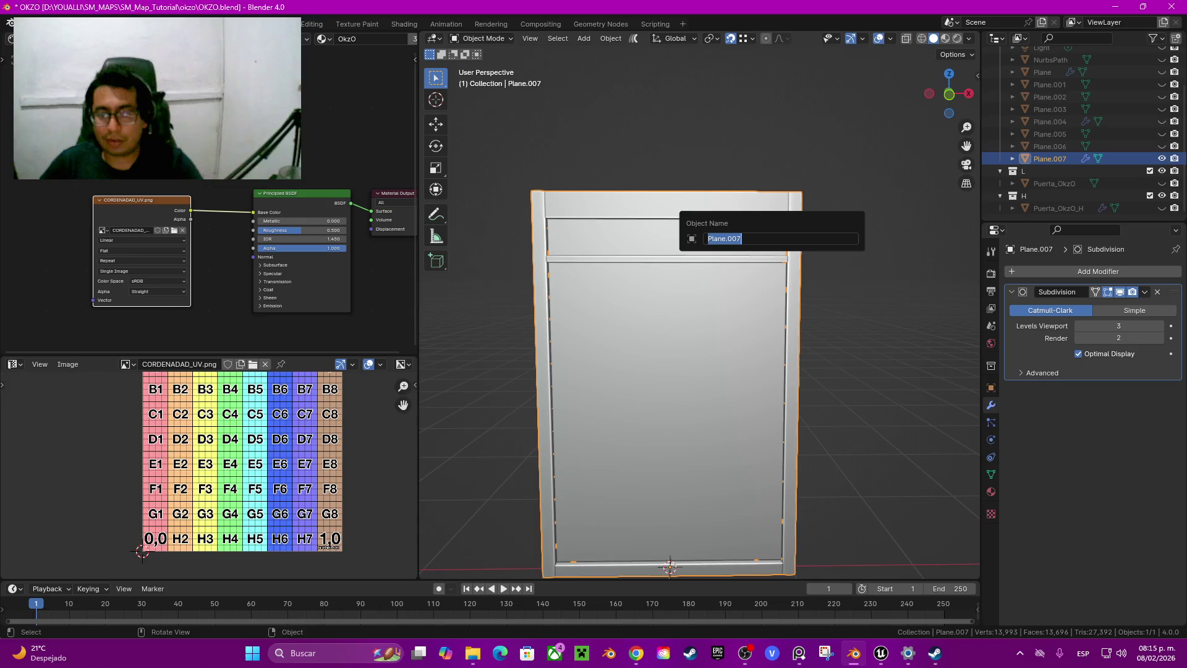
Rename Plane.007 to Pared_OkzO_2M_3M and hide it, then show and select Plane.006
text(pared_)
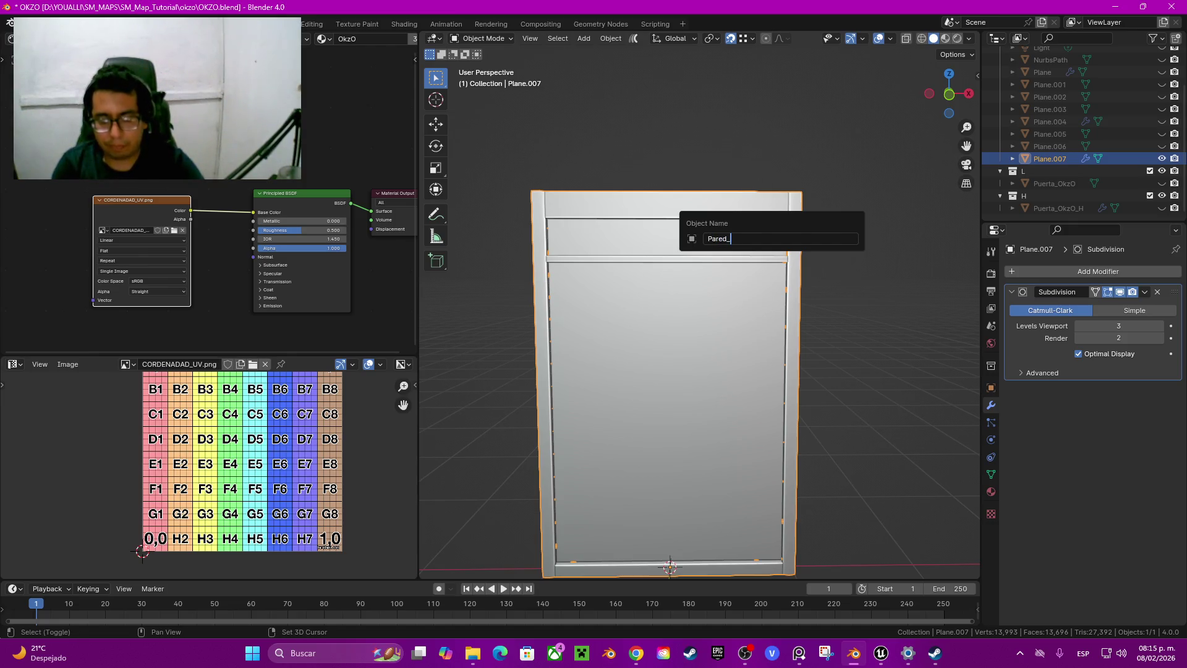
text(O)
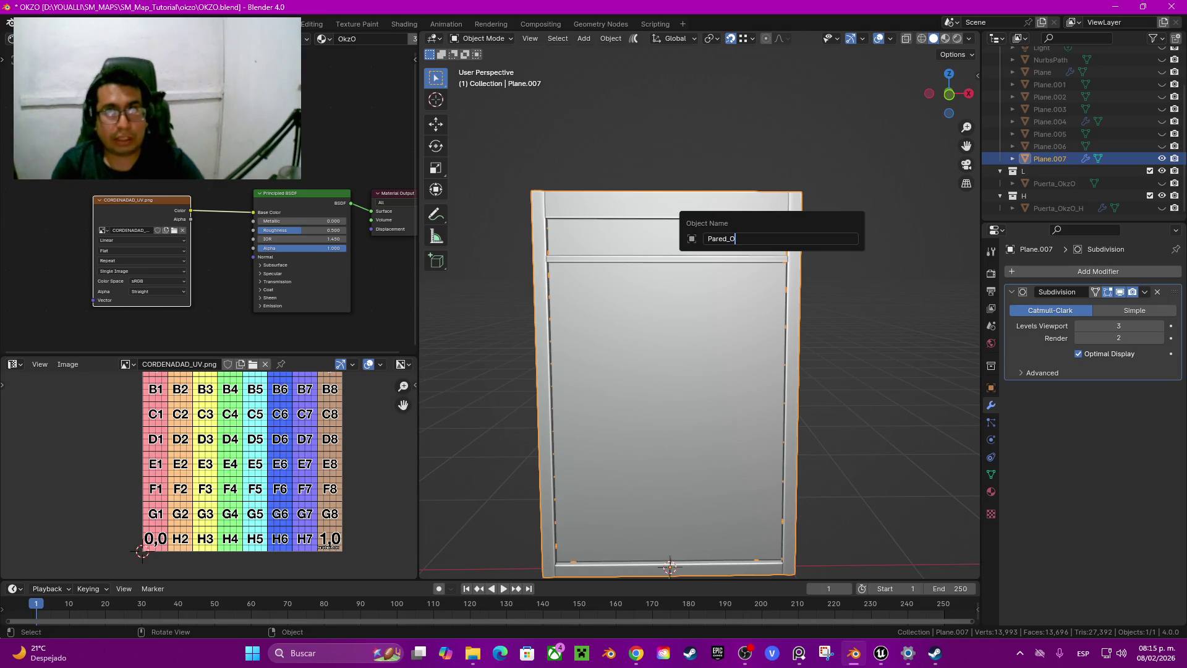
text(k)
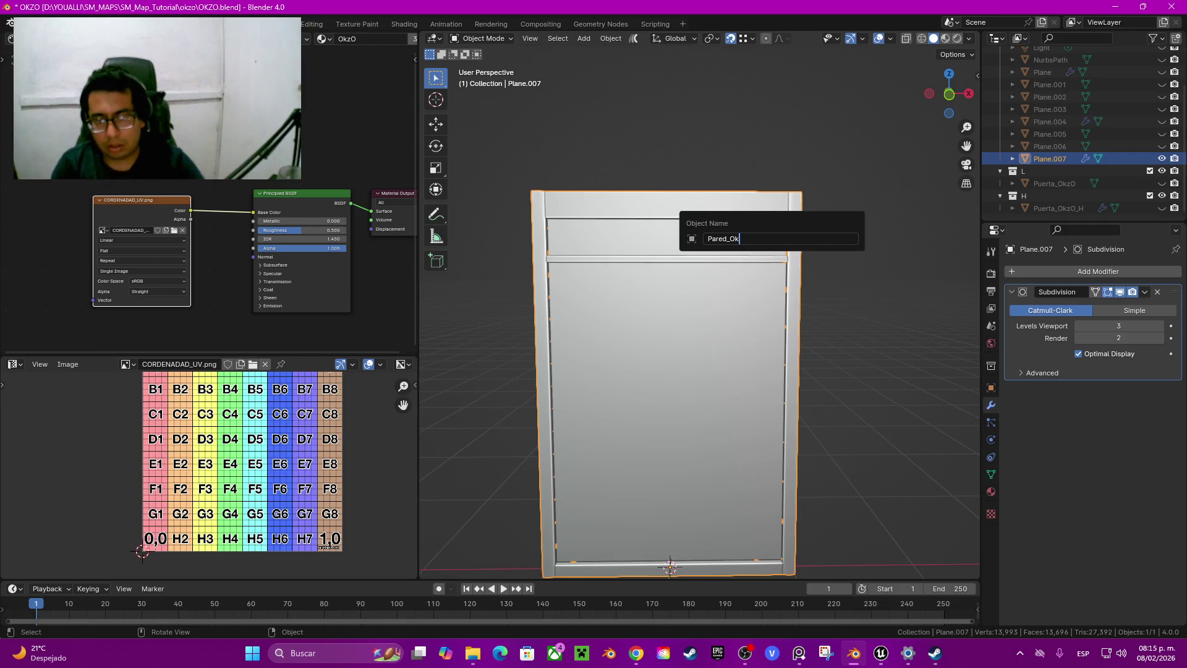
text(zO)
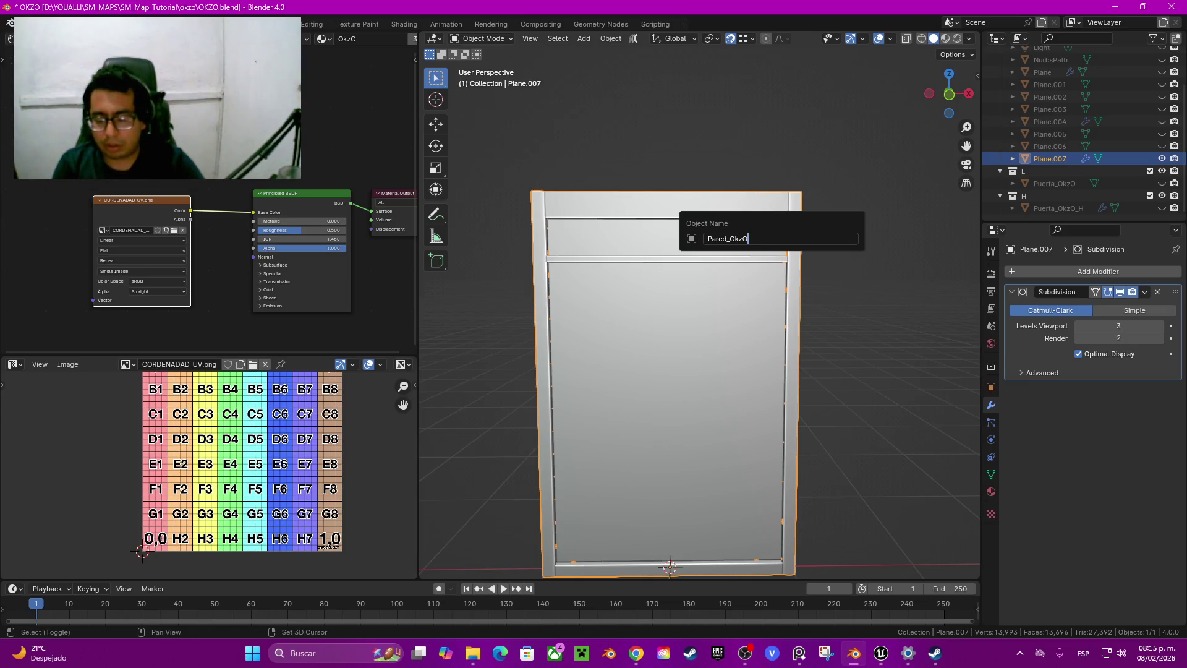
text(_2)
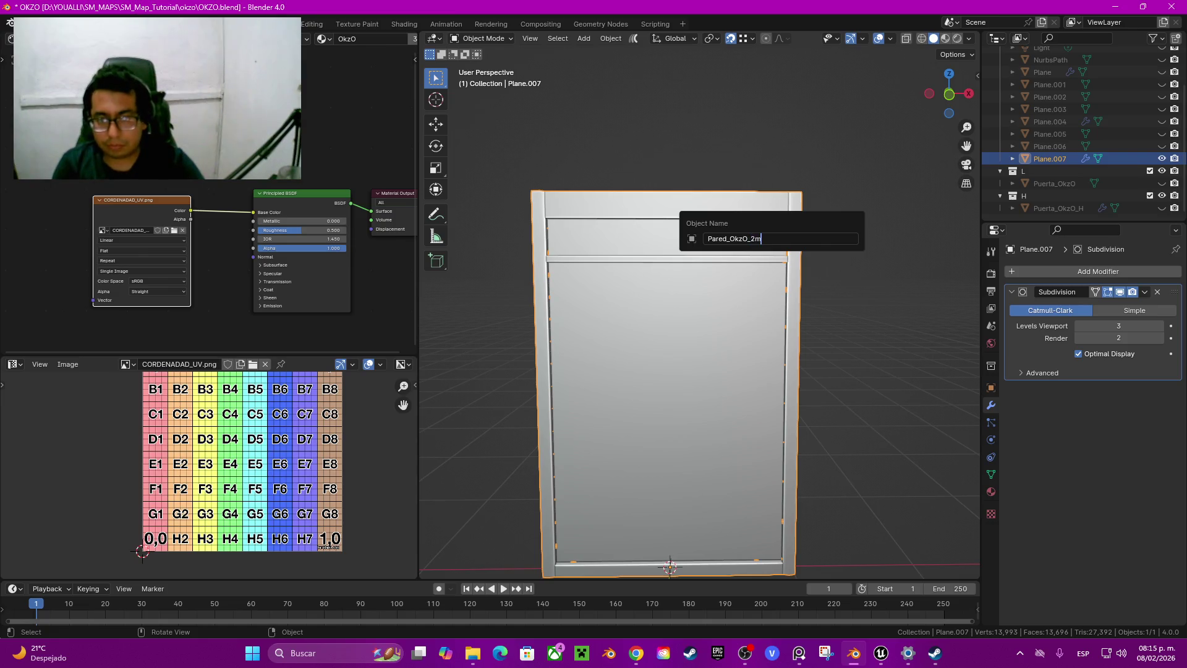
text(M)
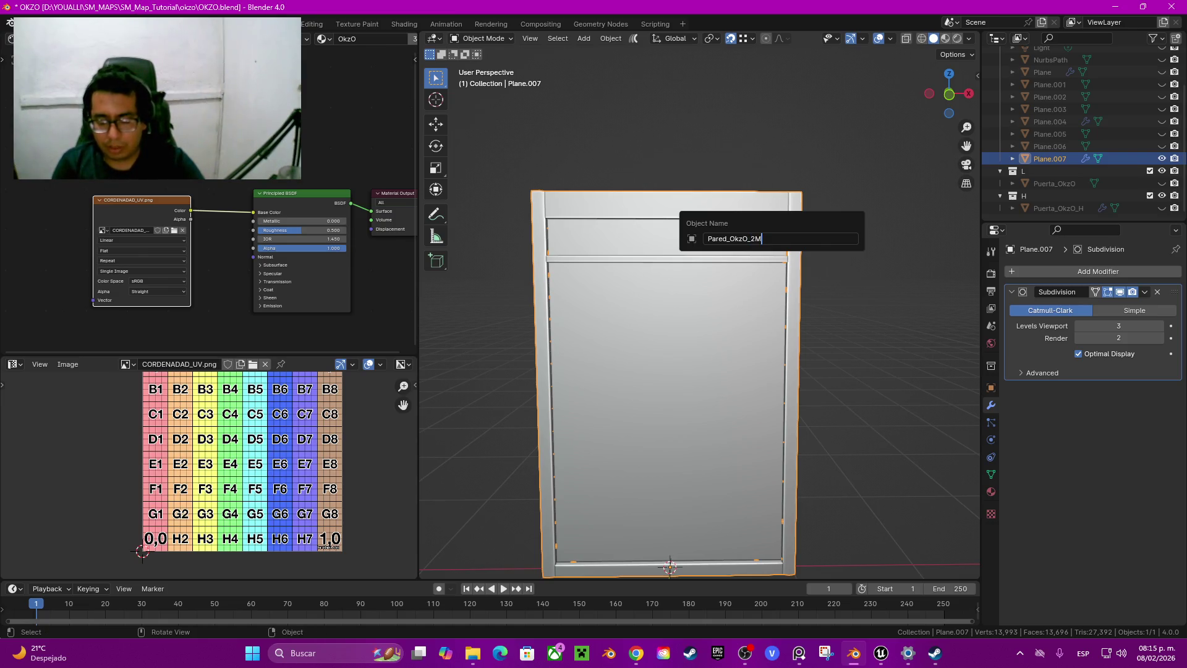
text(_#)
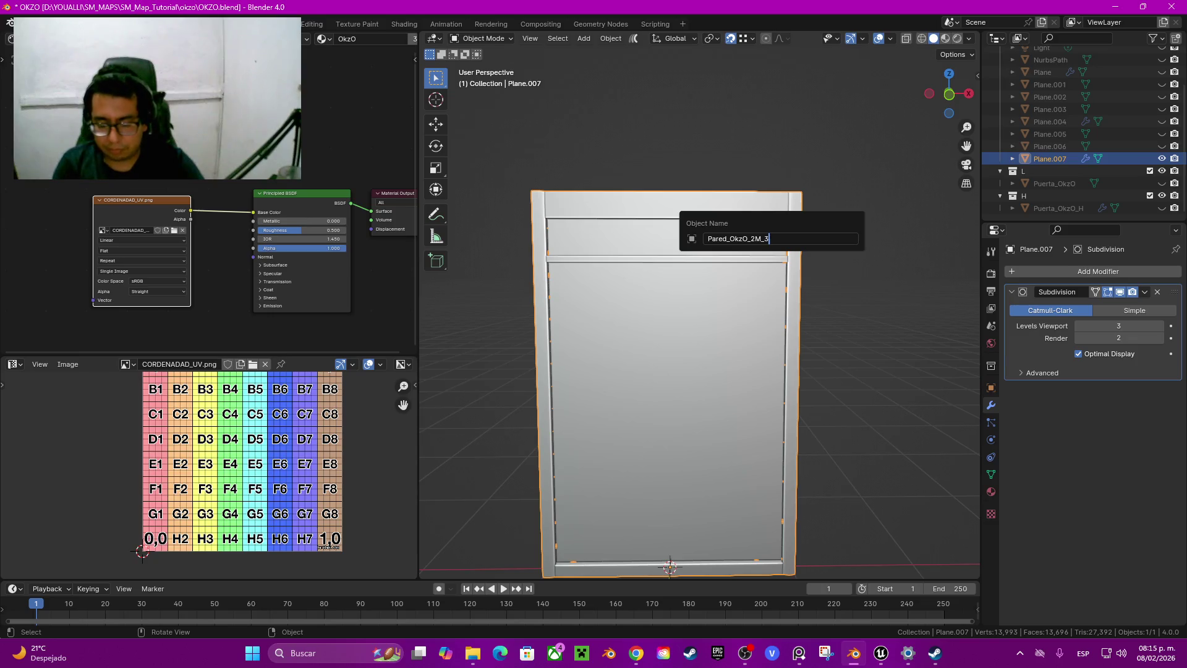
text(_)
text(M)
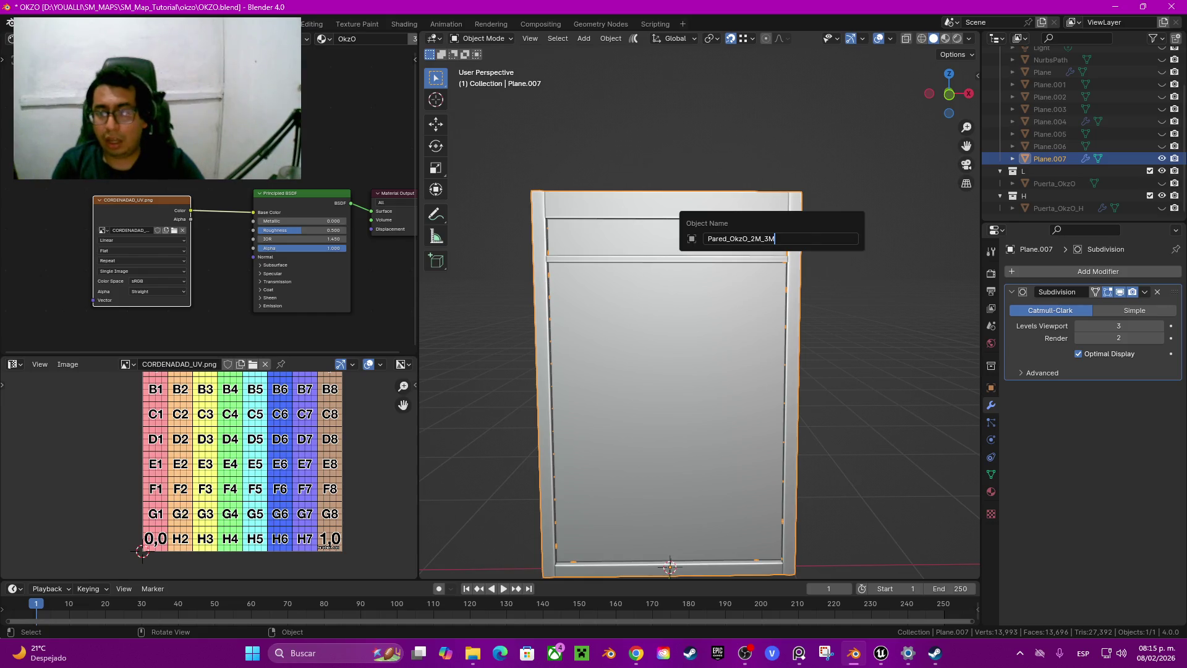
key(Return)
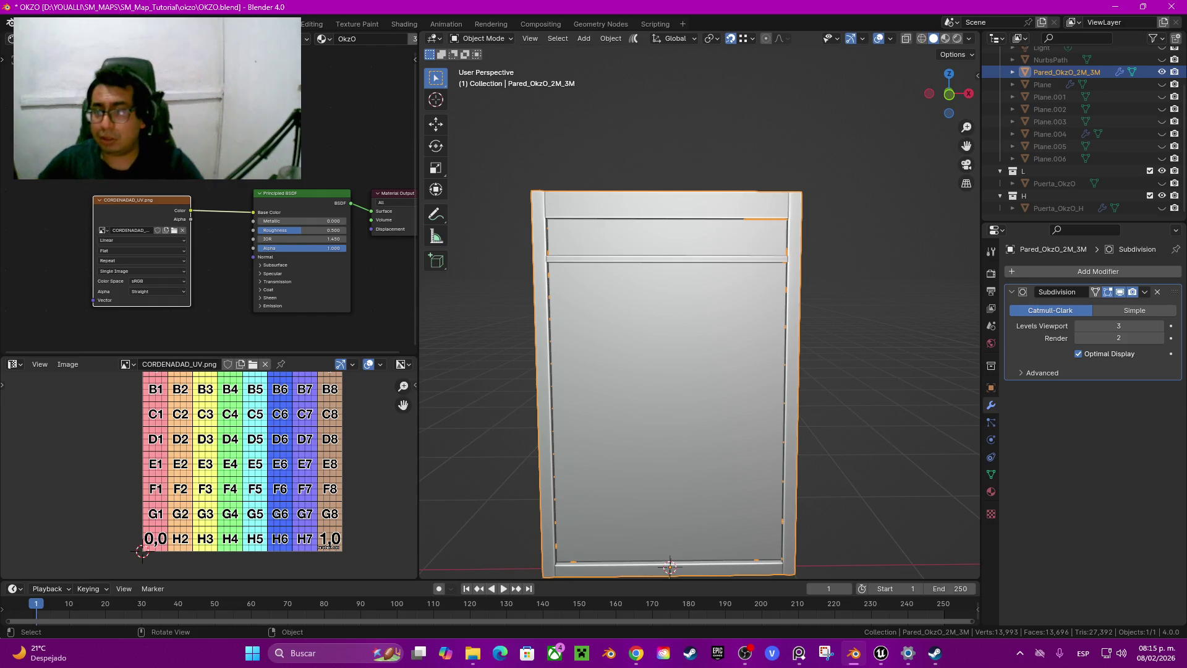
key(h)
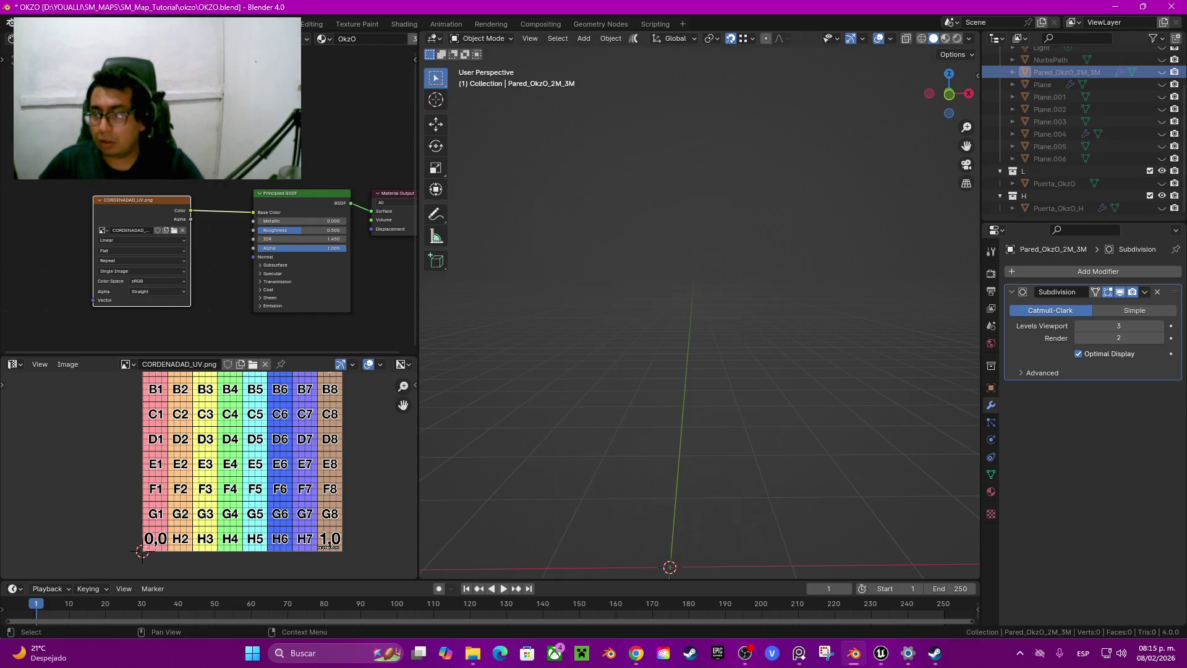
click(1162, 158)
click(1050, 159)
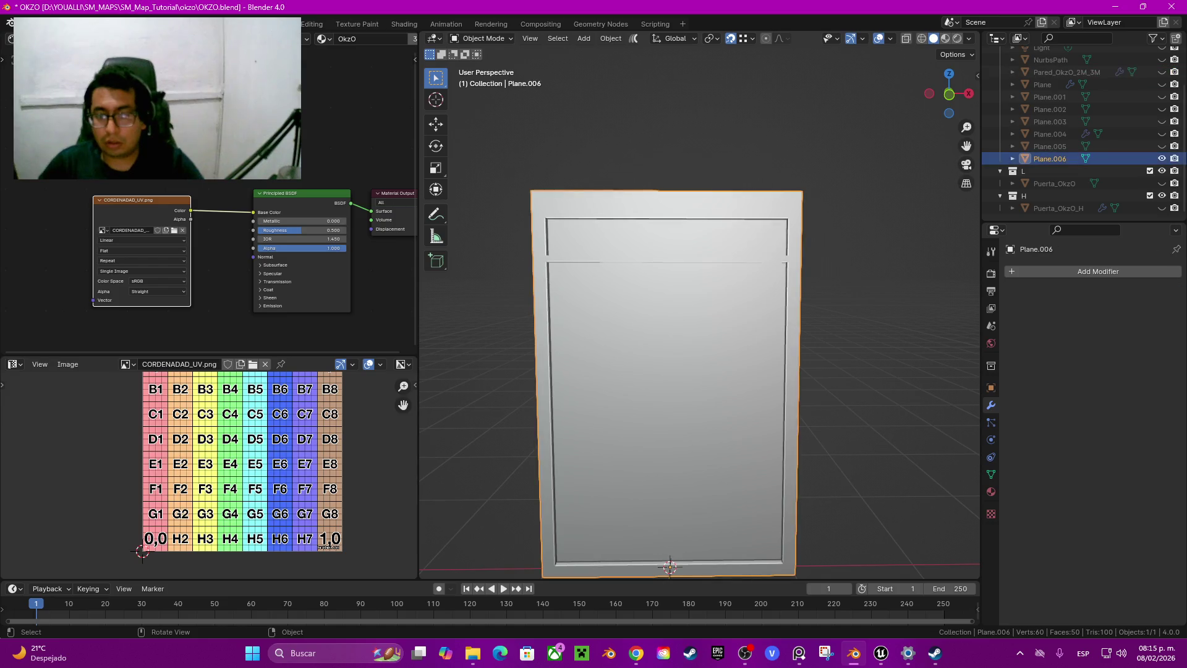
Enter Edit Mode on Plane.006 so its UVs appear over the grid texture
key(Tab)
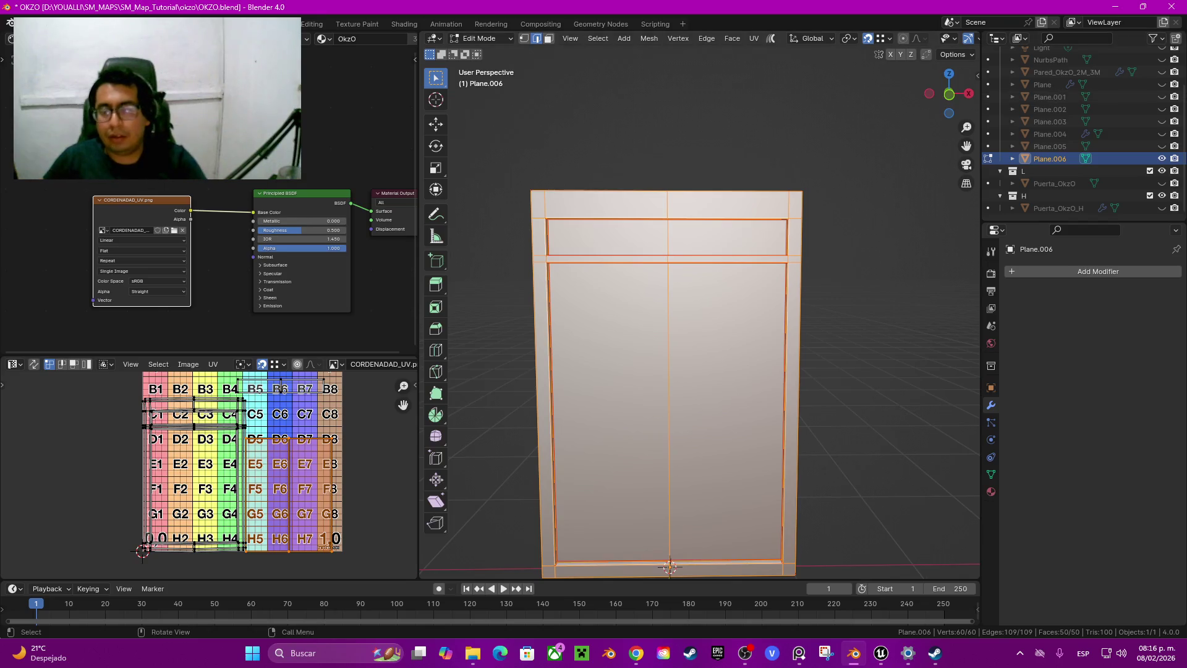
Preview Plane.006 with its grid texture, then go back to solid shading
key(Tab)
key(Tab)
key(z)
click(715, 318)
key(z)
click(843, 303)
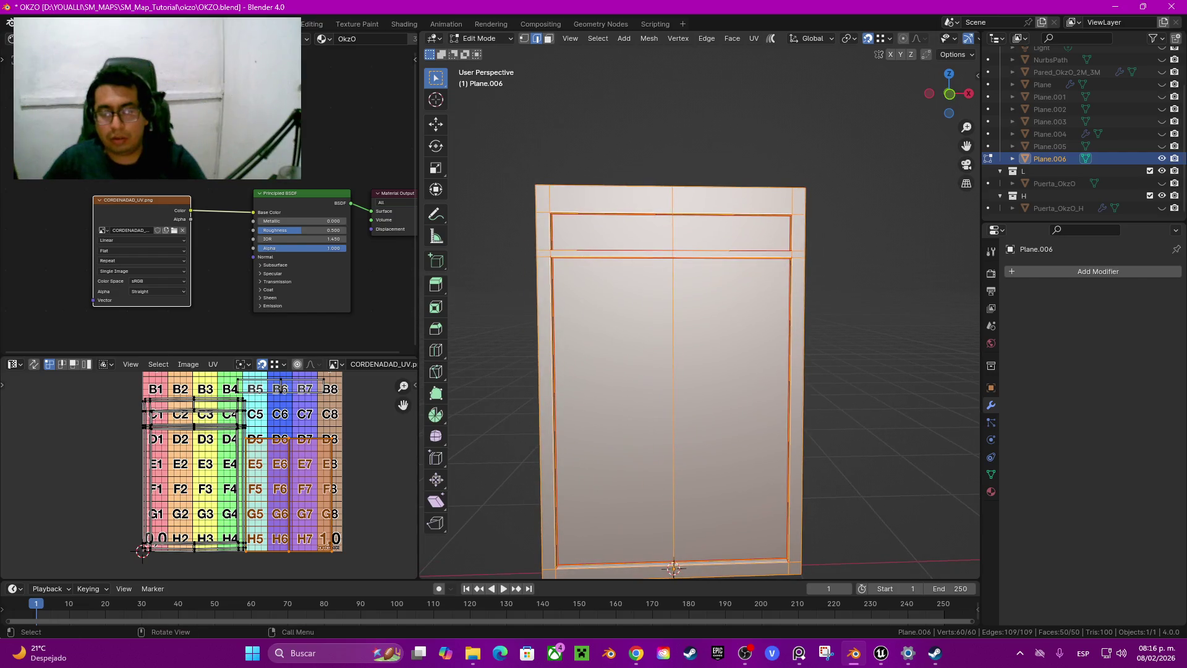
Dissolve the wall's central vertical edge line, leaving 48 vertices, and check the UVs
click(673, 567)
ctrl+click(673, 222)
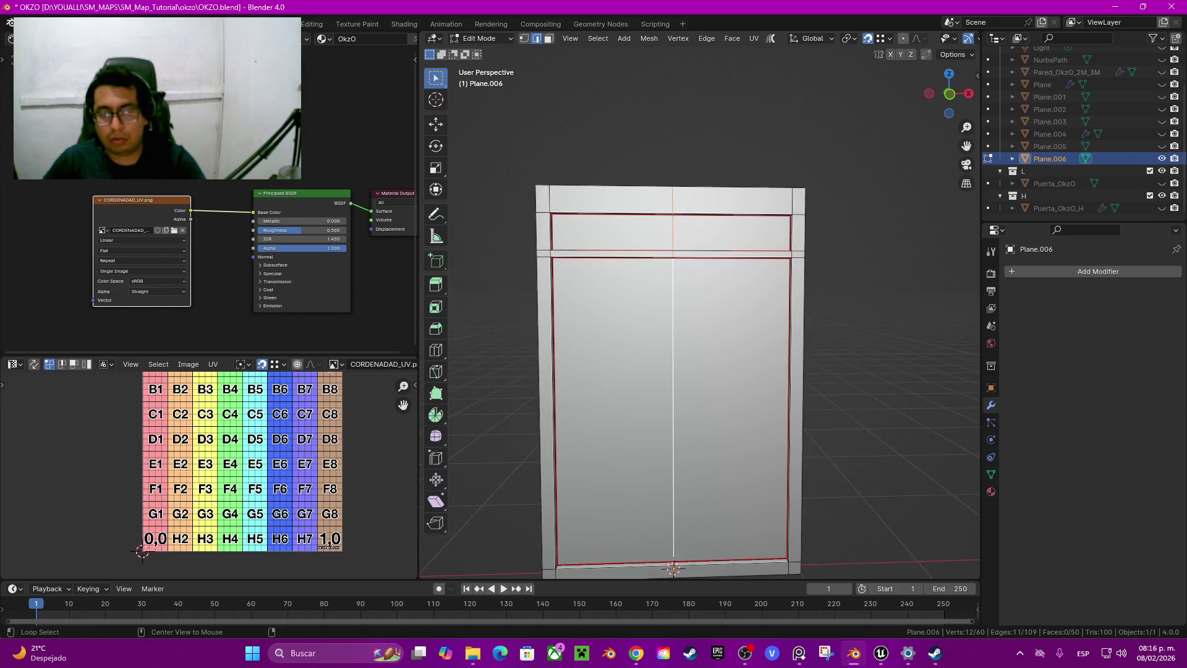
shift+middle_drag(673, 222, 683, 145)
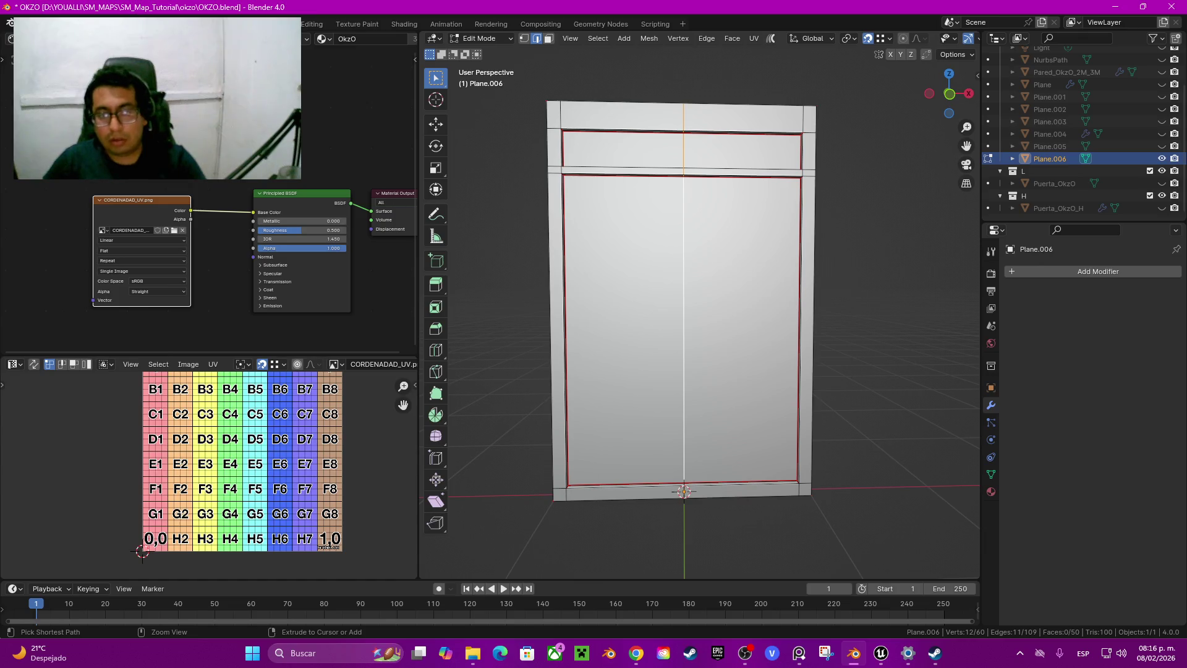
key(ctrl+x)
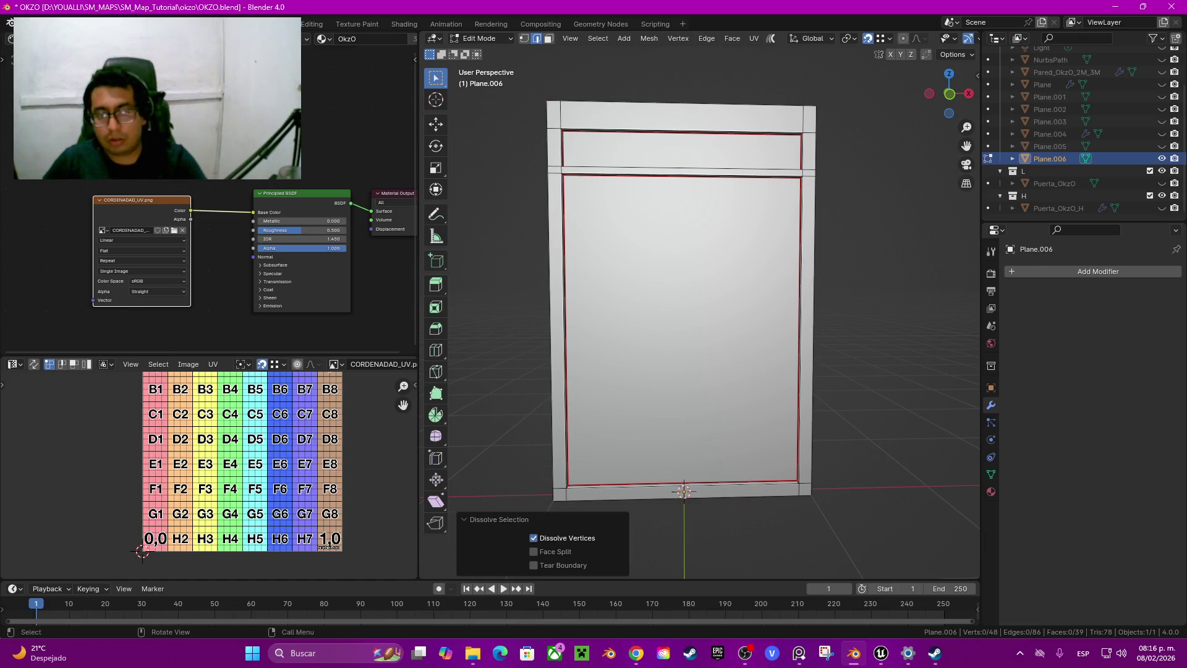
scroll(683, 309, down, 2)
key(Tab)
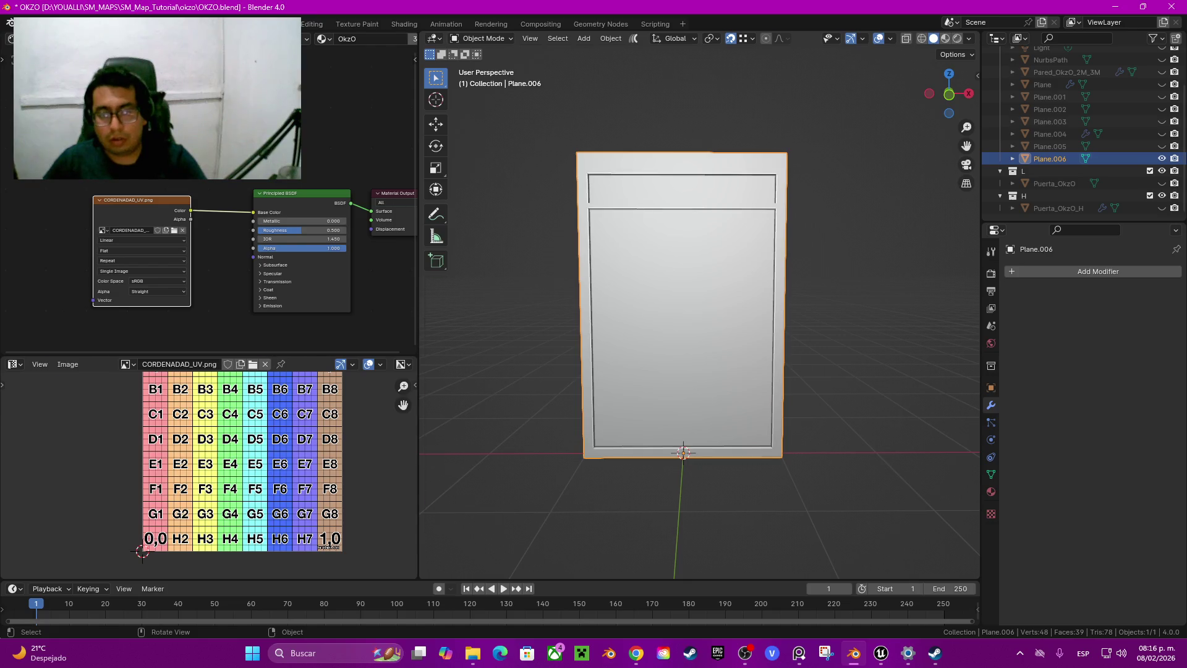
key(Tab)
key(a)
scroll(247, 470, up, 3)
key(a)
scroll(247, 469, down, 3)
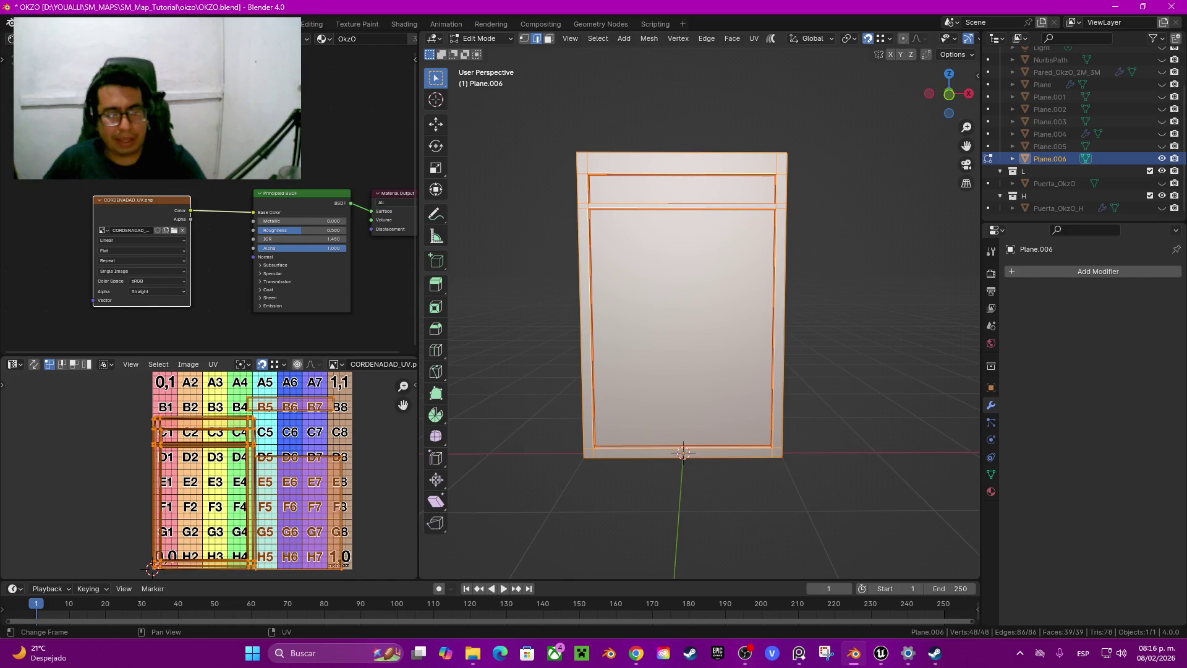
key(Tab)
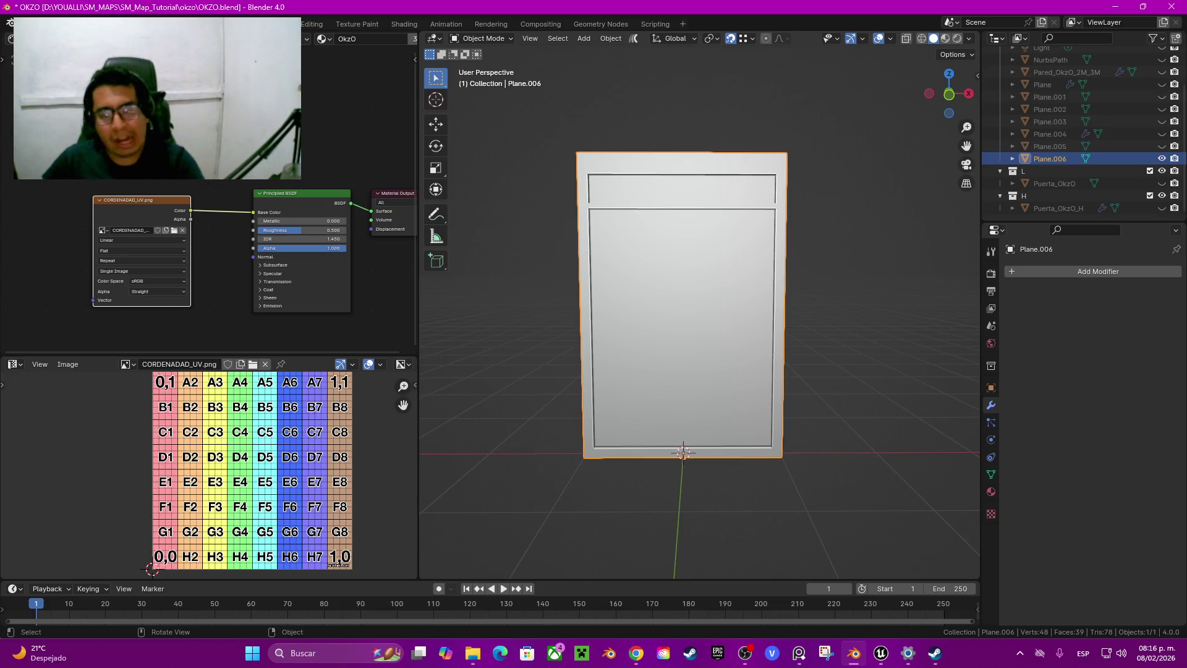
Look over Plane.006's mesh in Edit Mode and orbit to a frontal view
mouse_move(683, 309)
shift+middle_down()
mouse_move(680, 327)
mouse_move(619, 297)
mouse_move(742, 303)
shift+middle_up()
scroll(698, 310, up, 2)
key(Tab)
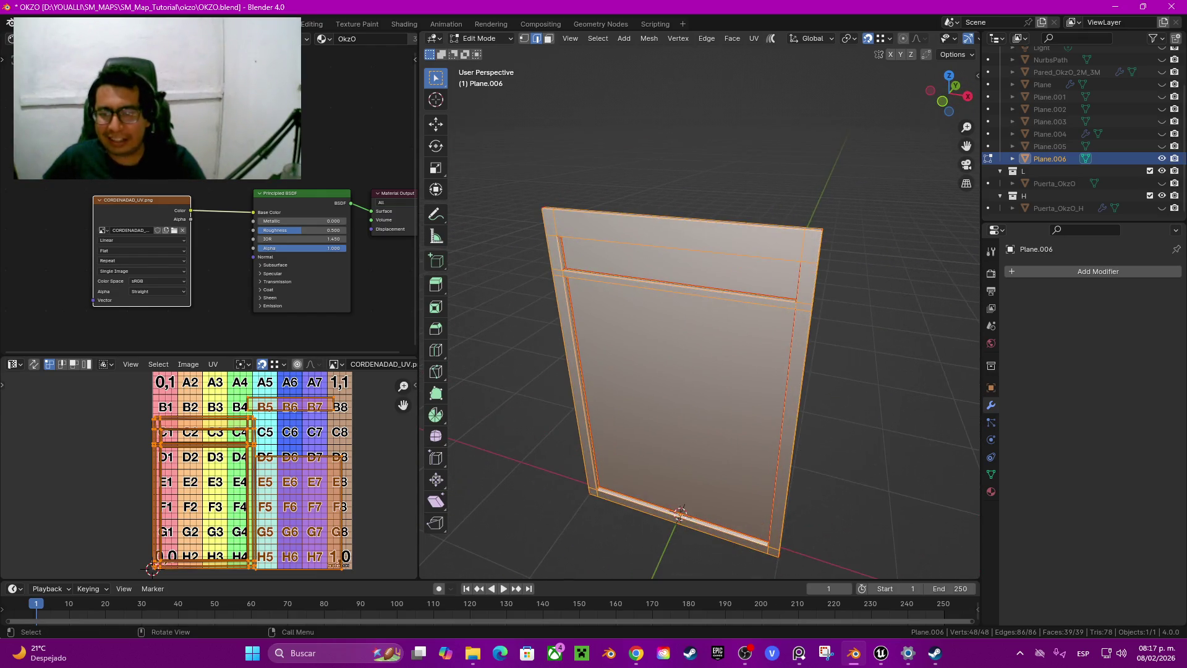
key(Tab)
middle_drag(680, 371, 704, 371)
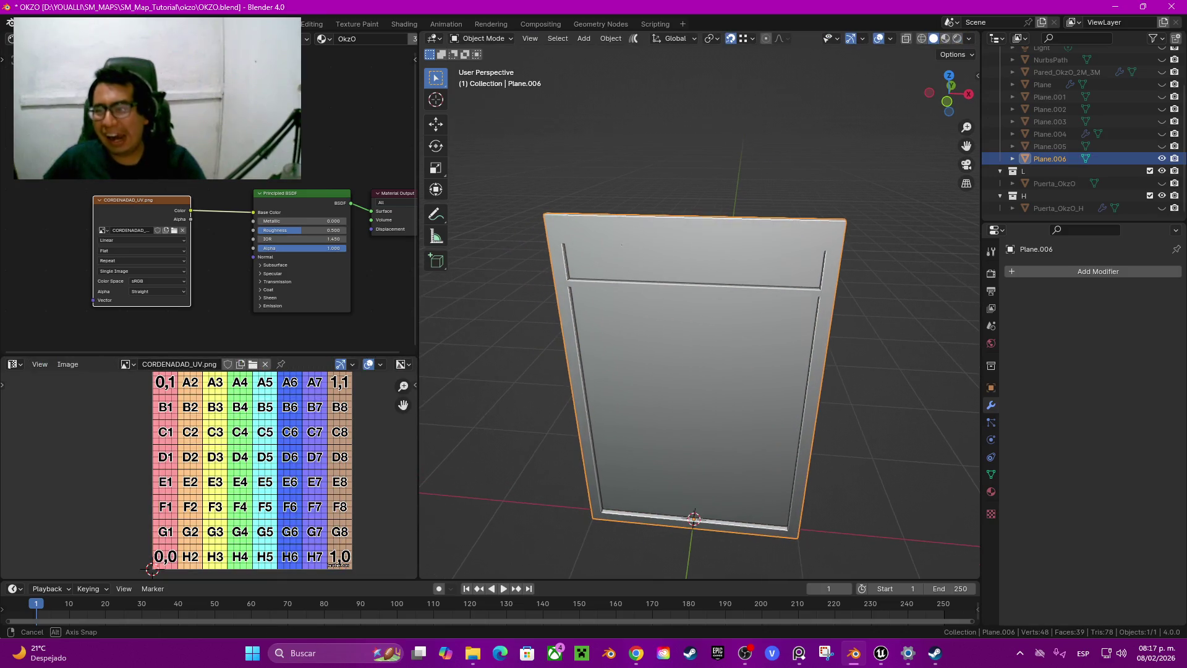
Rename Pared_OkzO_2M_3M in the Outliner to Pared_OkzO_2M_3M_H
click(1067, 72)
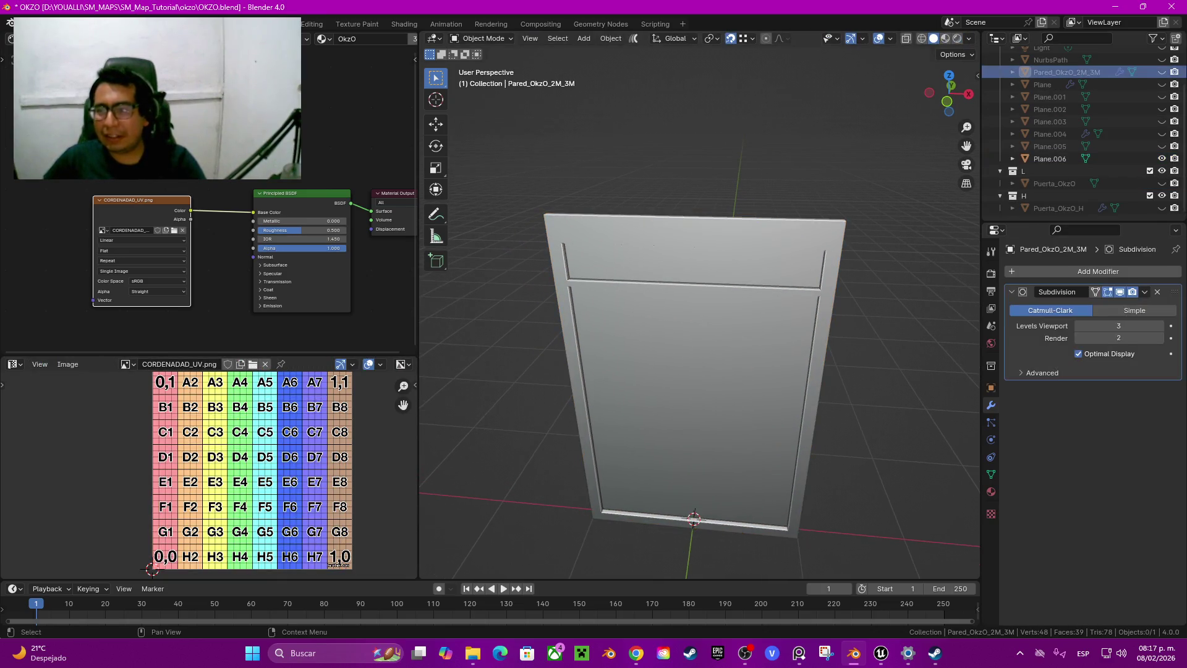
scroll(1067, 123, up, 3)
double_click(1067, 115)
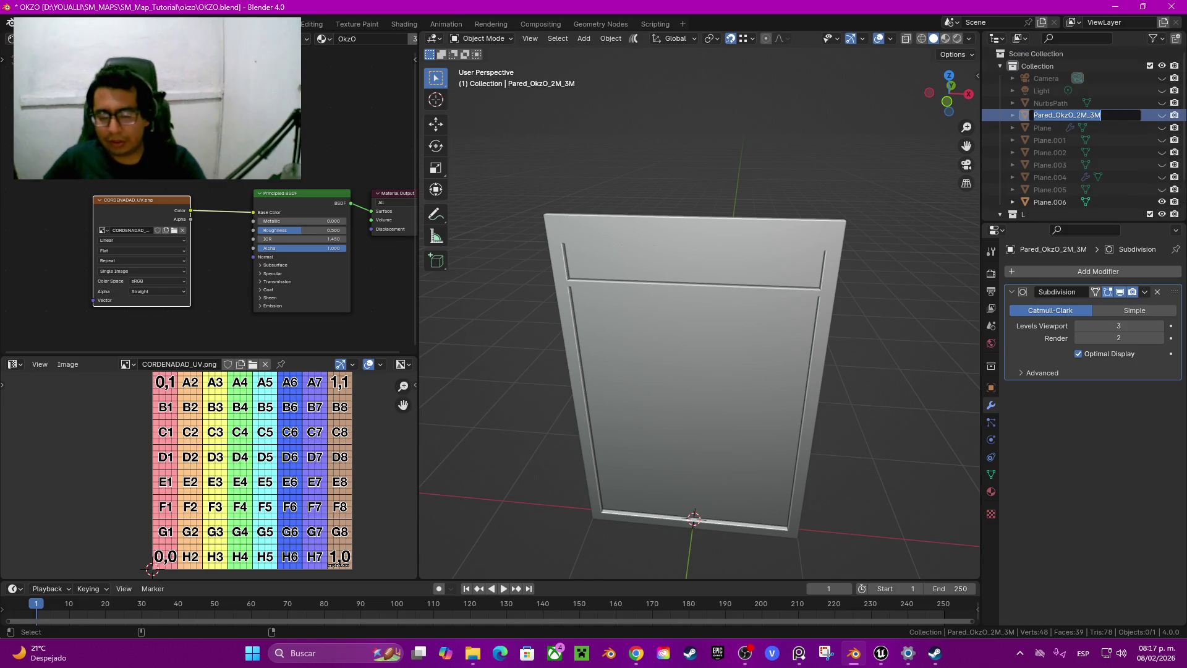
key(End)
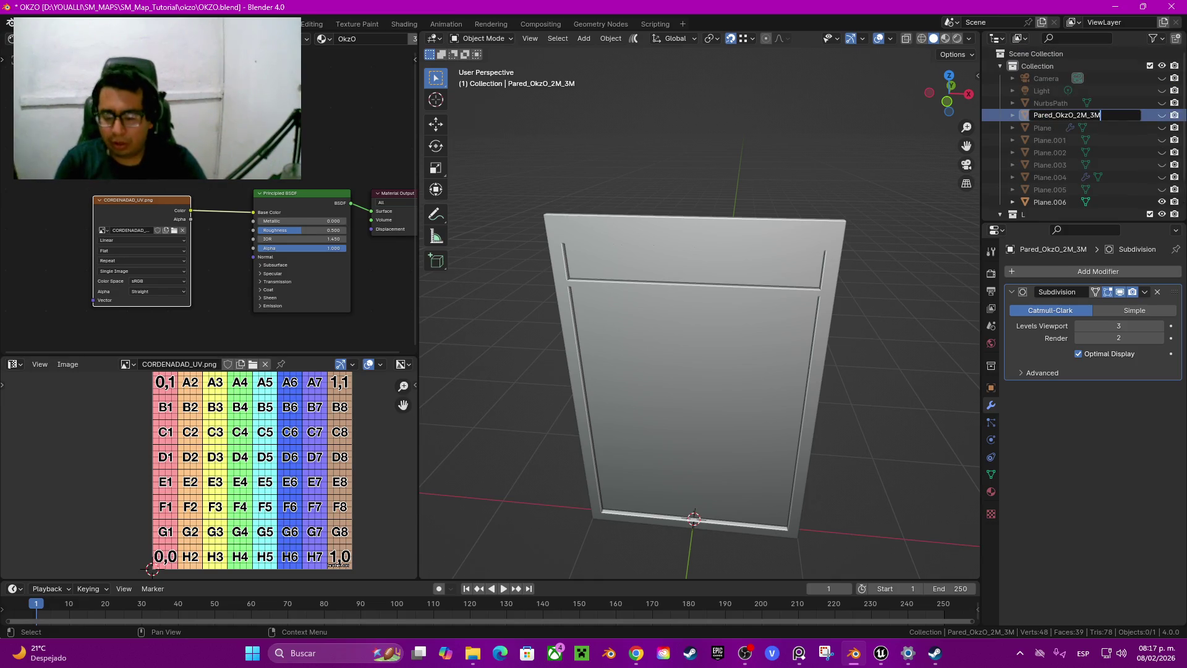
text(_H)
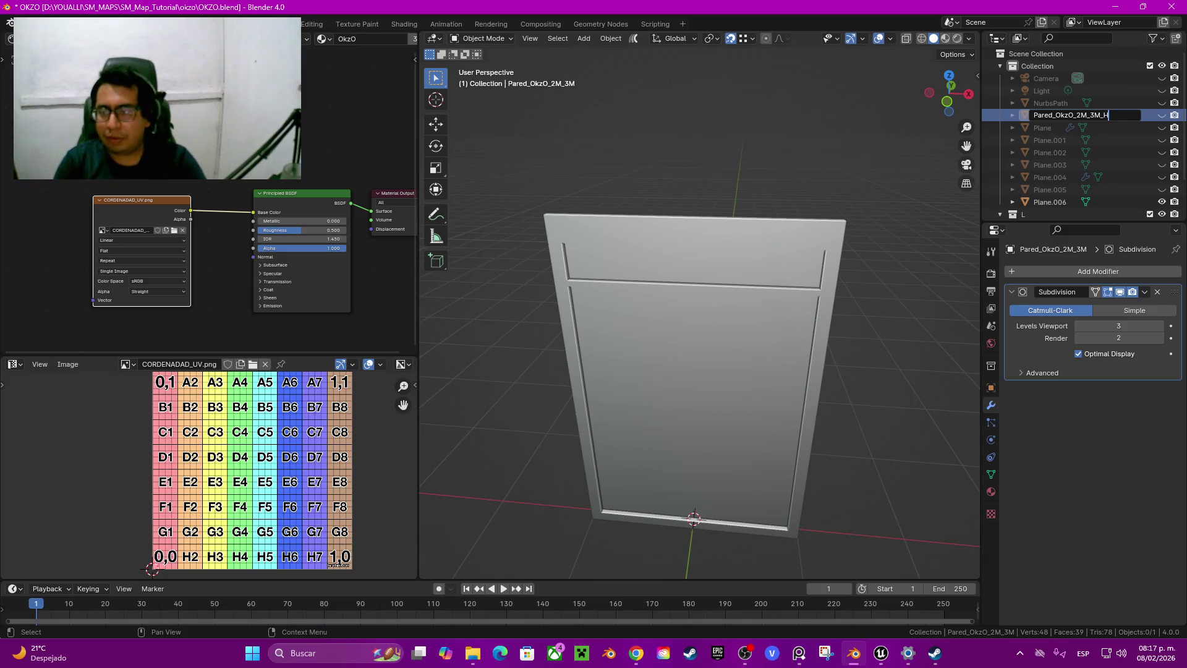
key(Return)
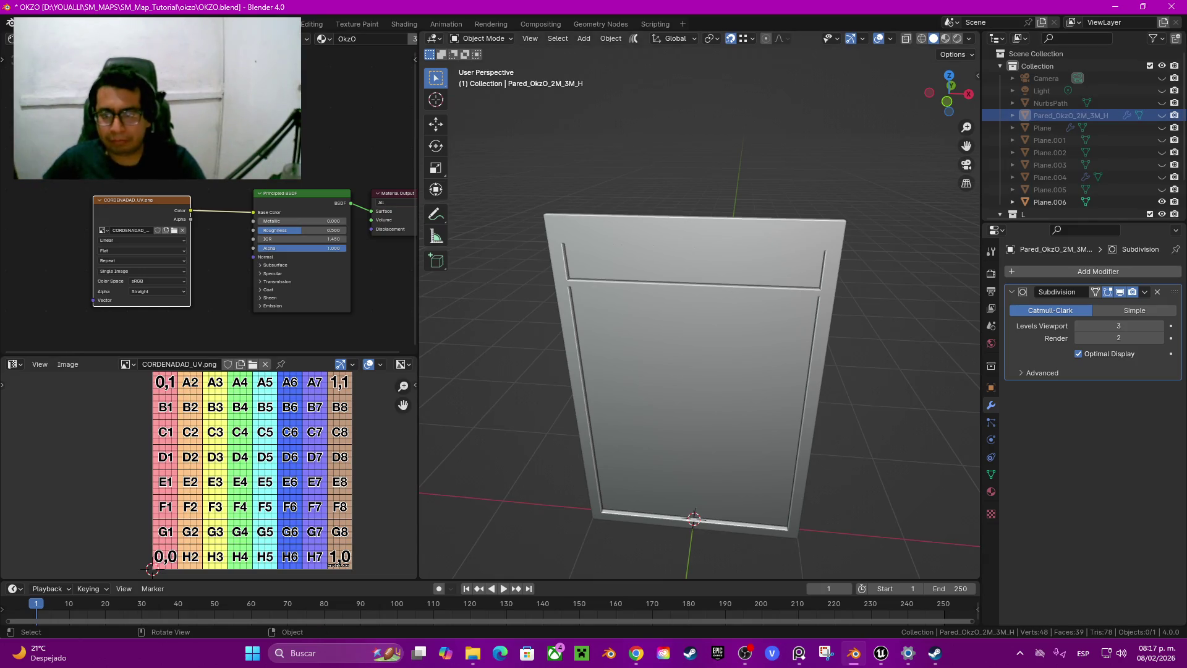
click(1050, 202)
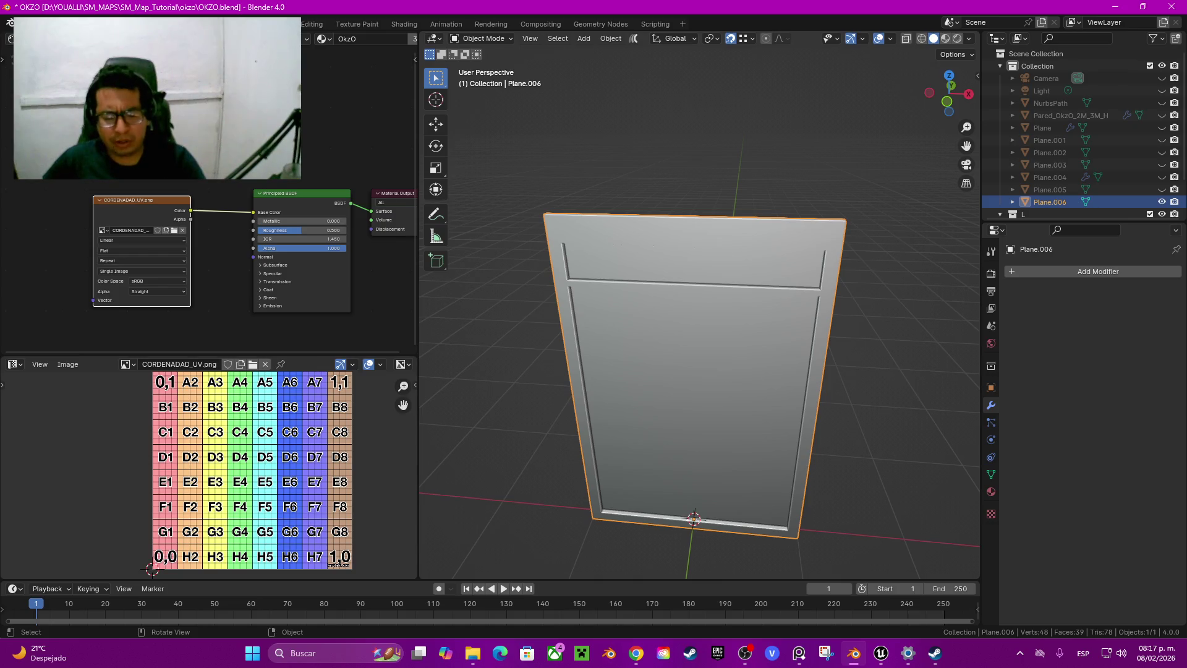
Rename Plane.006 to Pared_OkzO_2M_3M, move it into collection L, and hide it
key(F2)
key(ctrl+v)
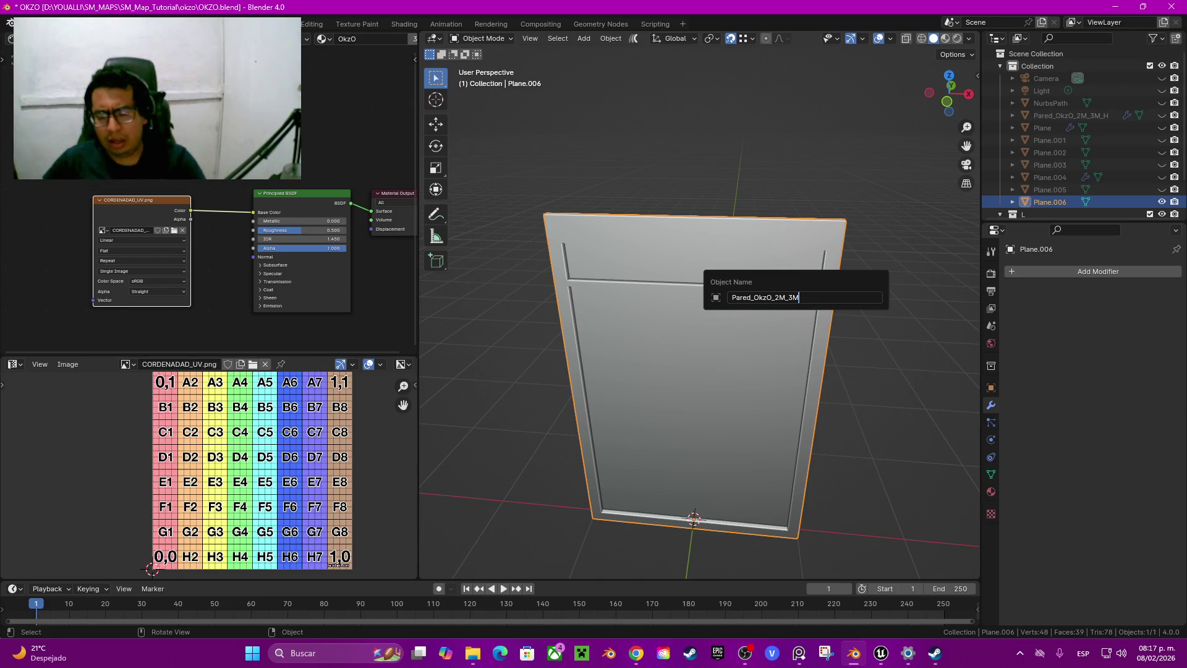
key(Return)
key(m)
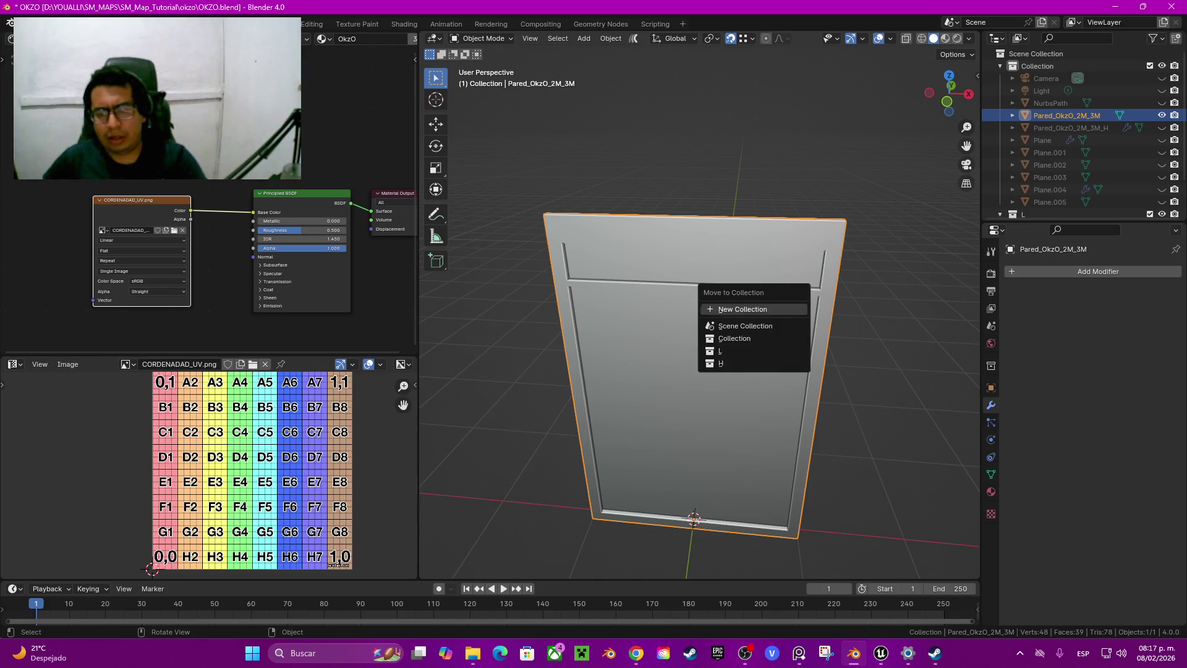
click(721, 351)
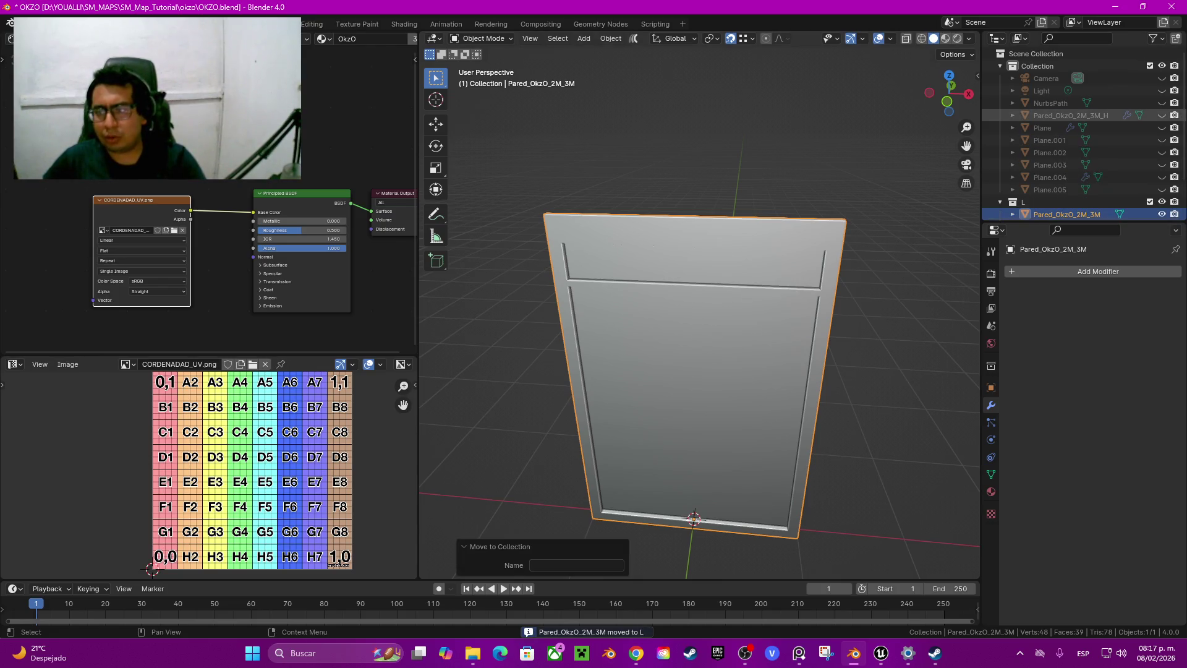
key(h)
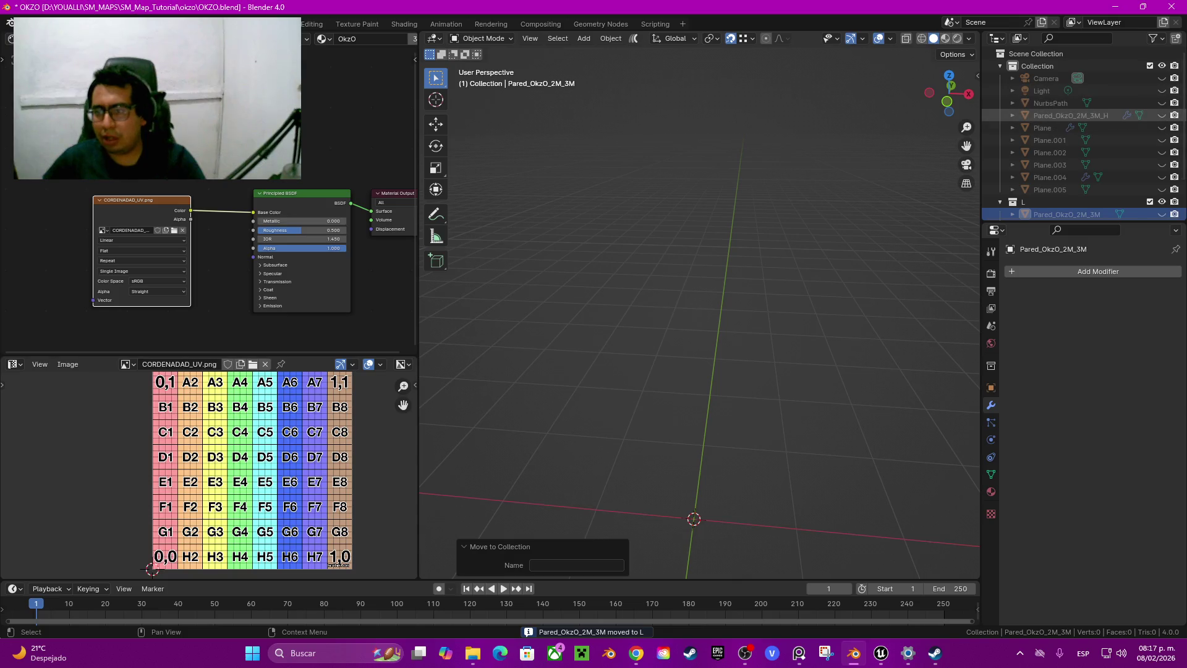
Unhide Pared_OkzO_2M_3M_H, move it into collection H, and hide it
click(1161, 115)
click(692, 371)
key(m)
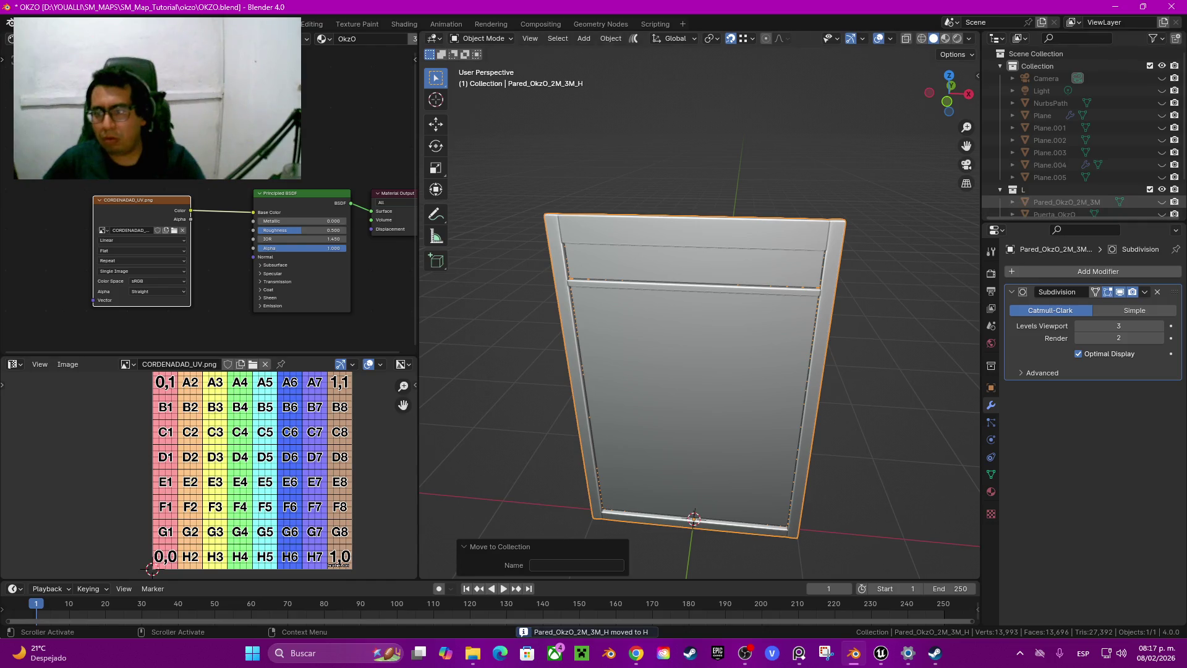
scroll(1082, 136, down, 2)
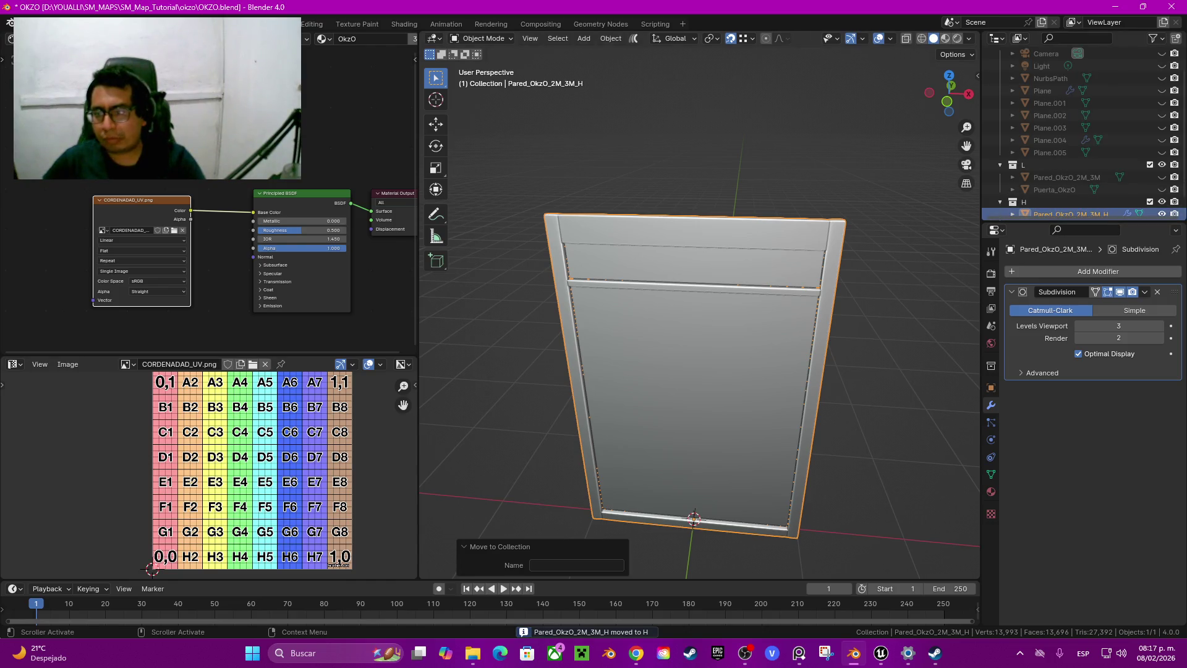
scroll(1082, 136, down, 1)
key(h)
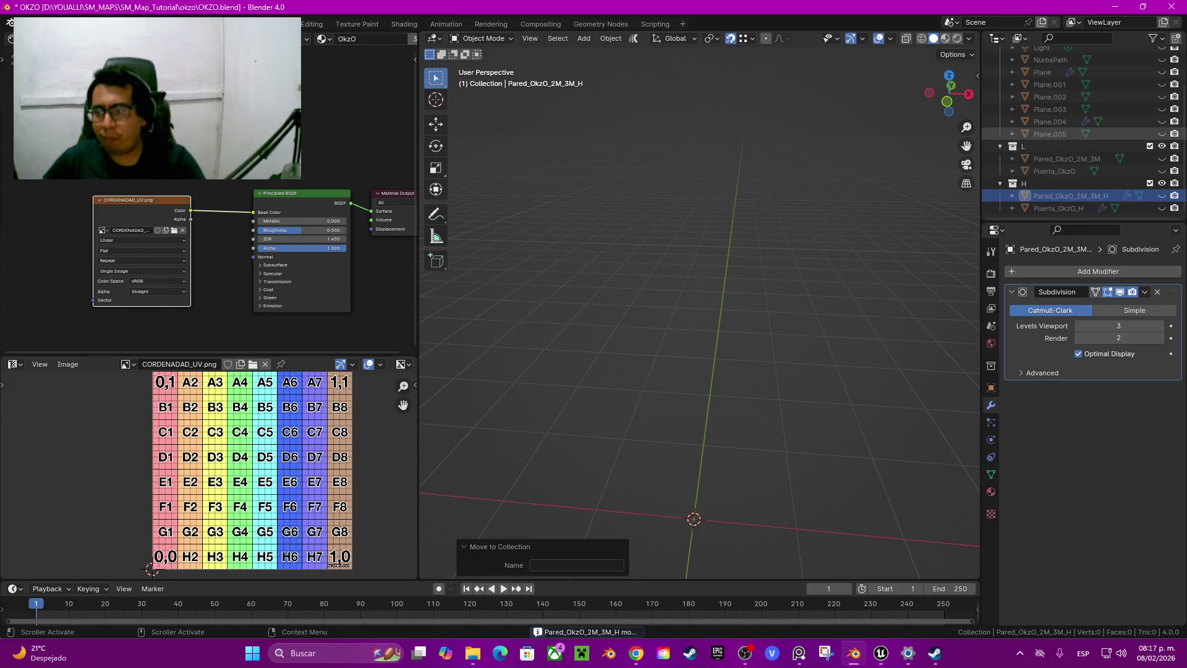
click(1162, 121)
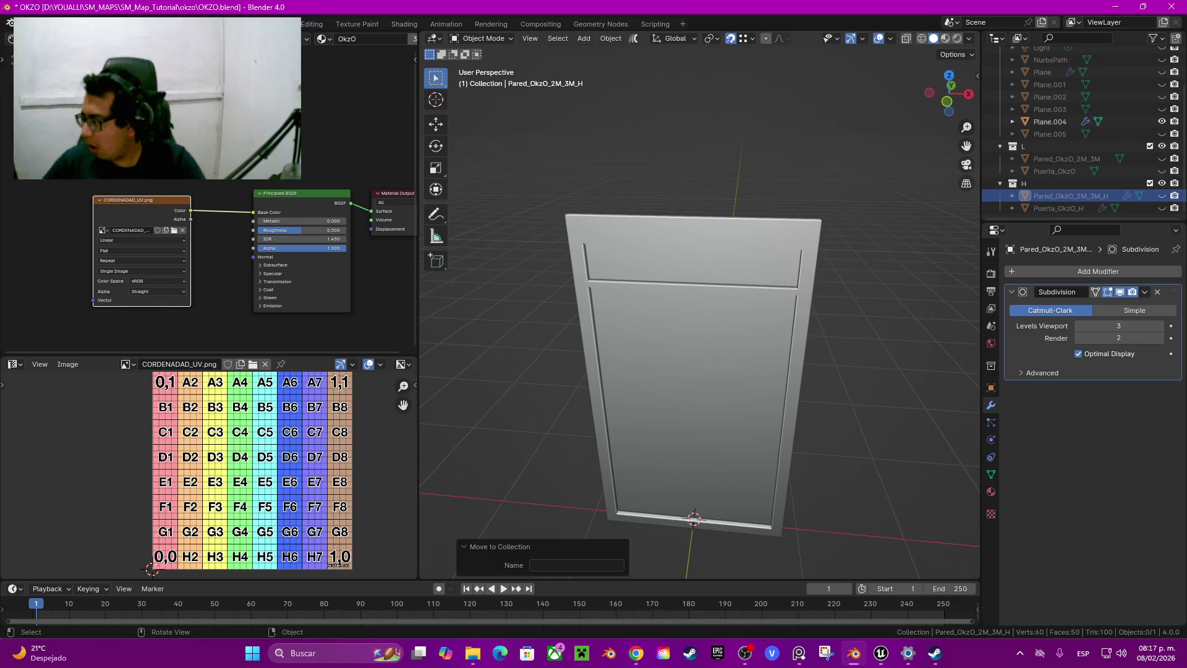
Inspect the door Plane.004's mesh, then hide it
click(693, 371)
middle_drag(692, 371, 761, 365)
key(Tab)
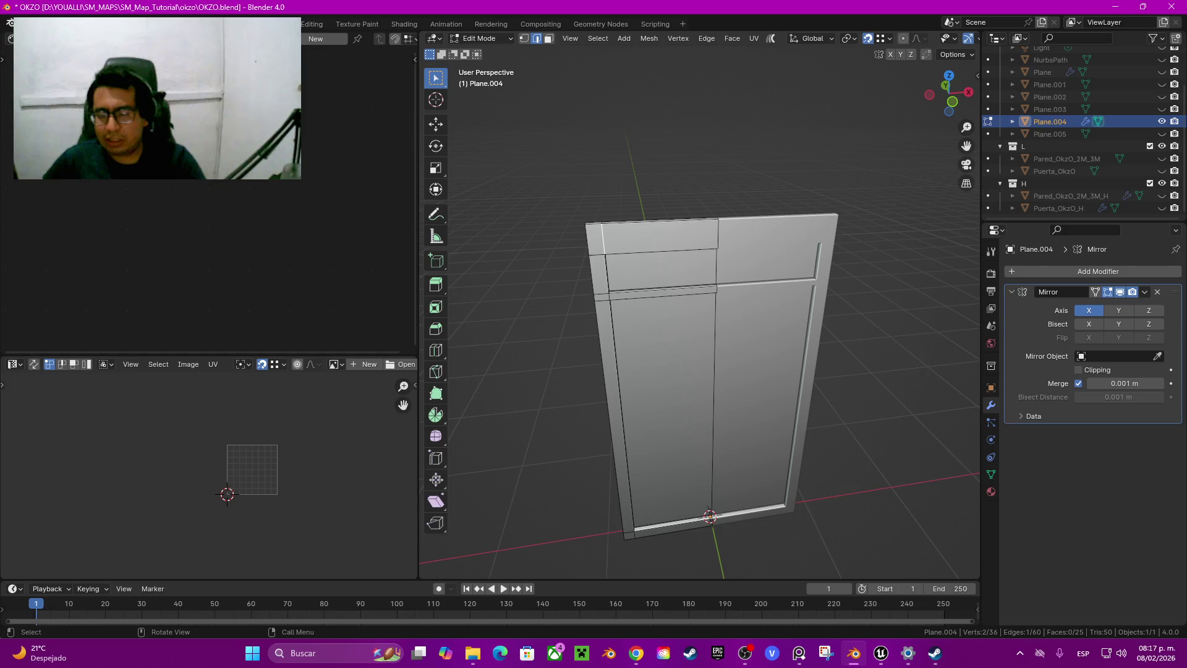
key(Tab)
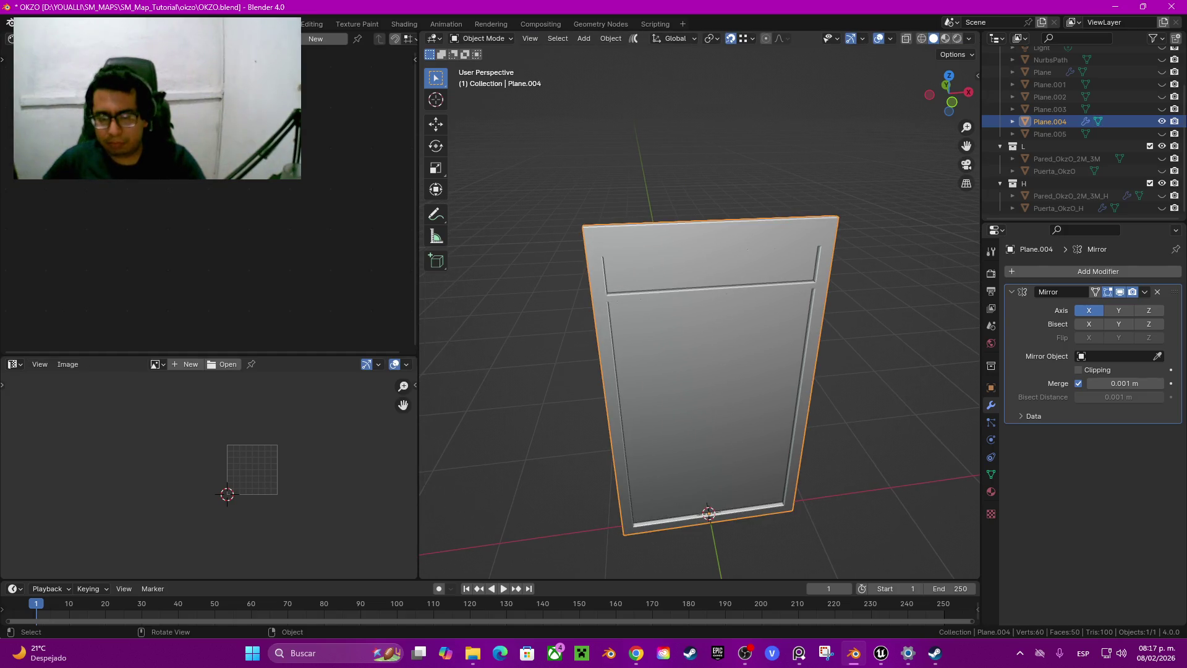
key(h)
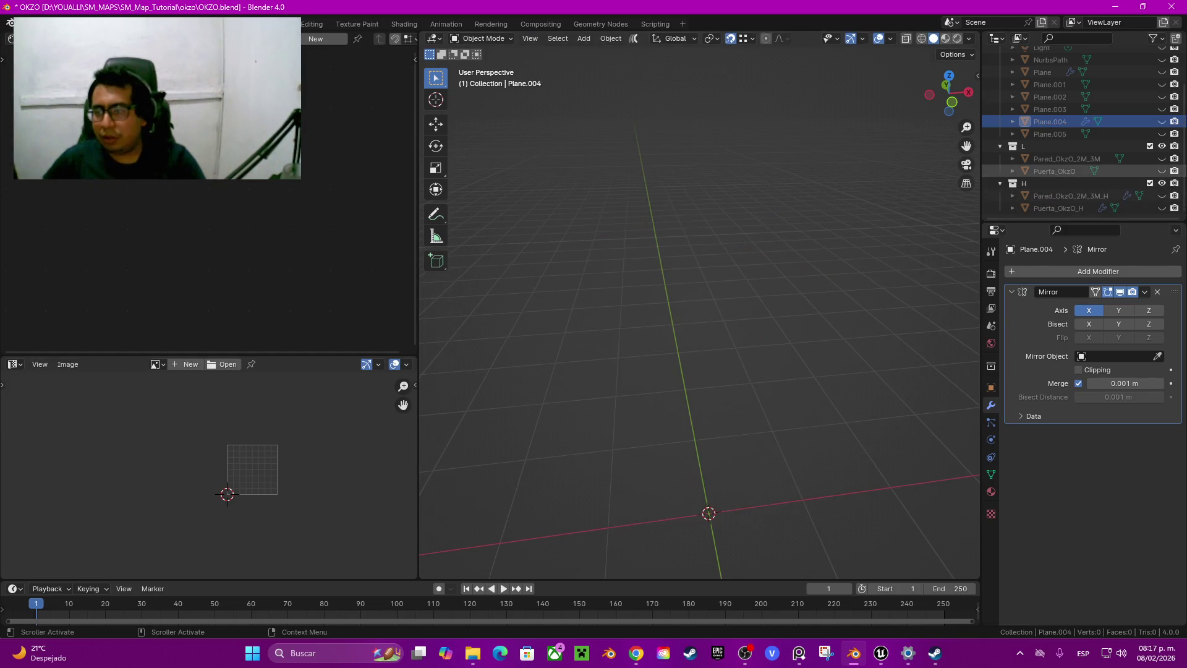
Unhide and select Pared_OkzO_2M_3M and view it in front orthographic view
click(1162, 159)
click(705, 384)
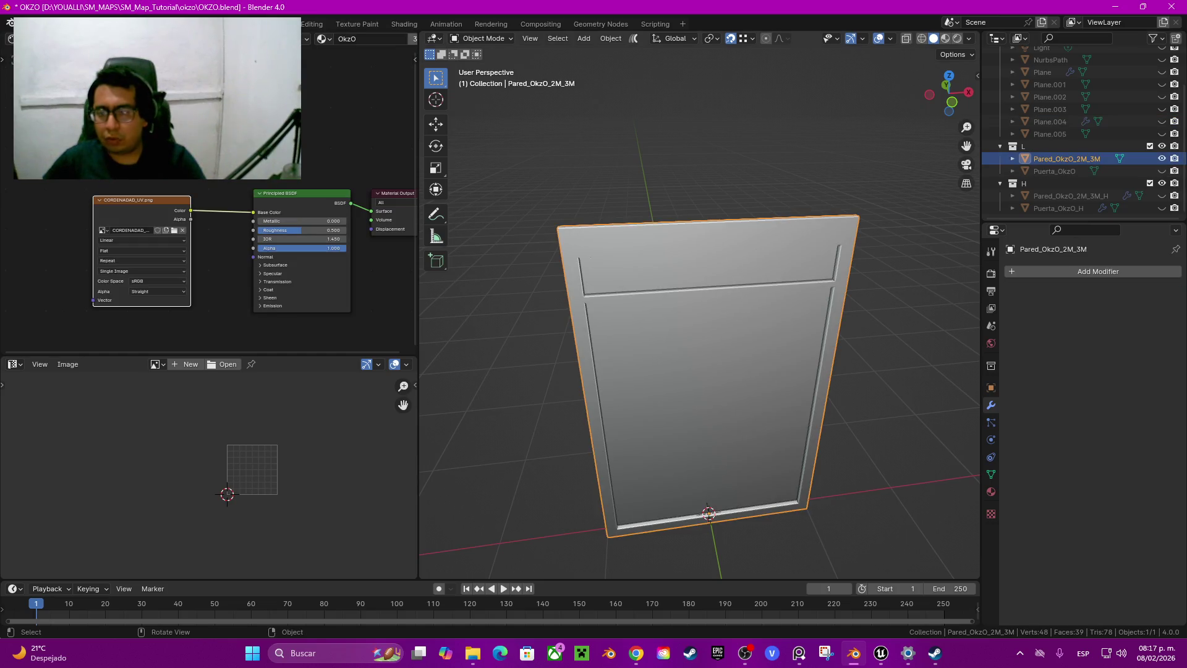
key(KP_1)
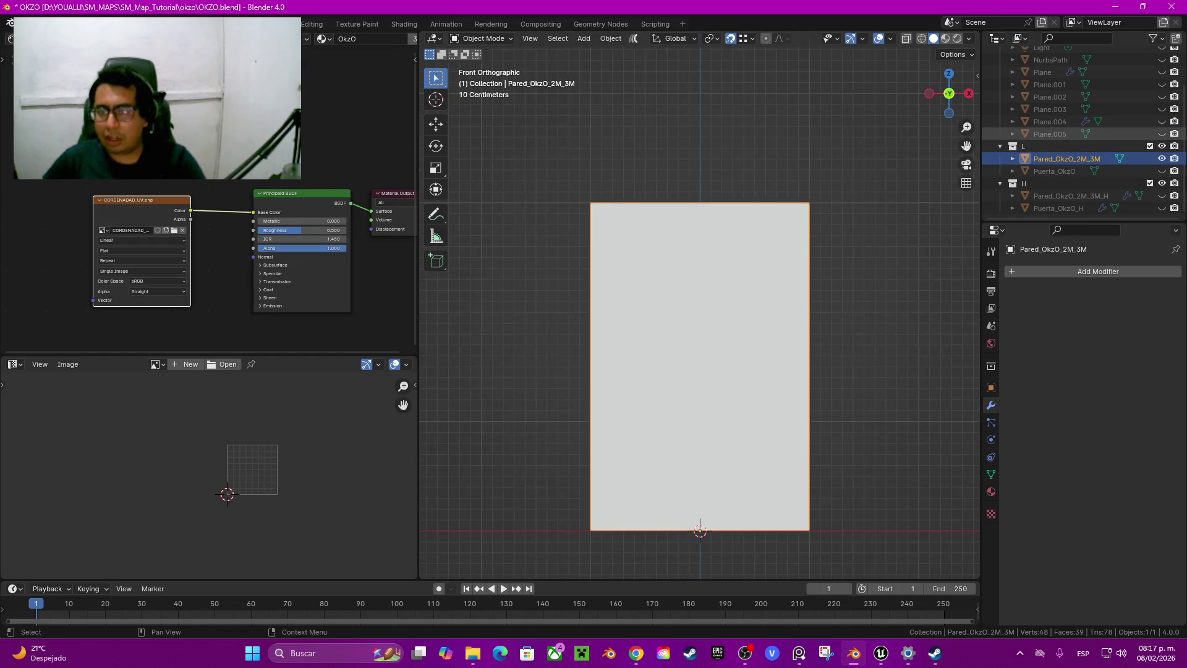
middle_drag(742, 371, 532, 359)
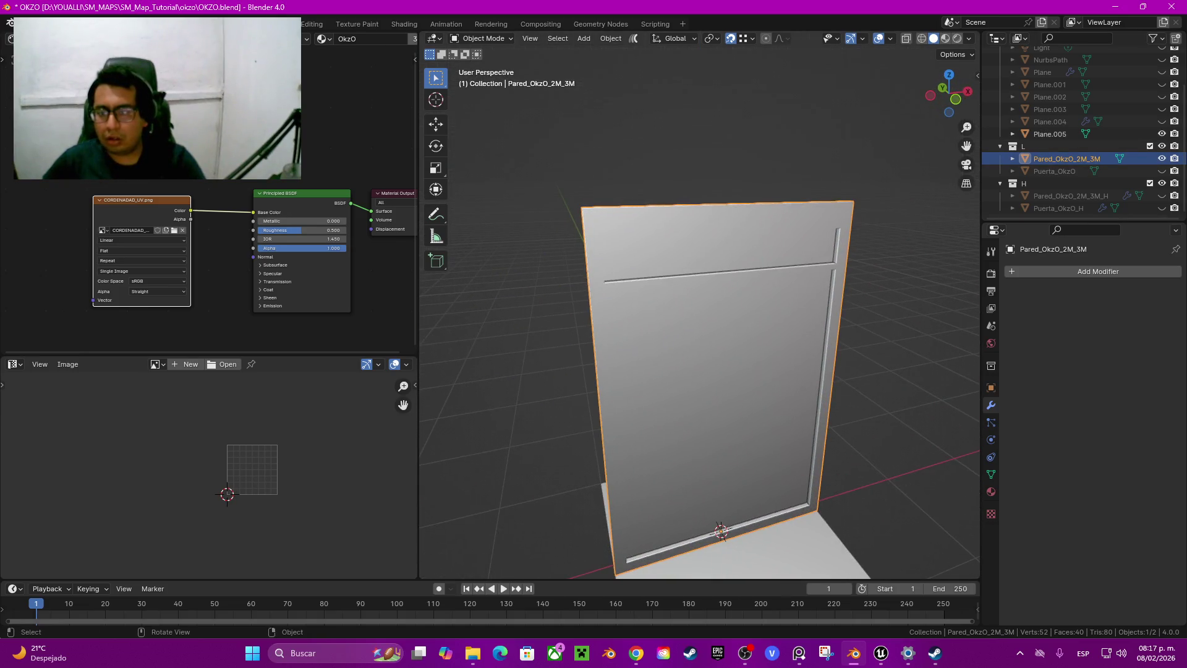
click(956, 99)
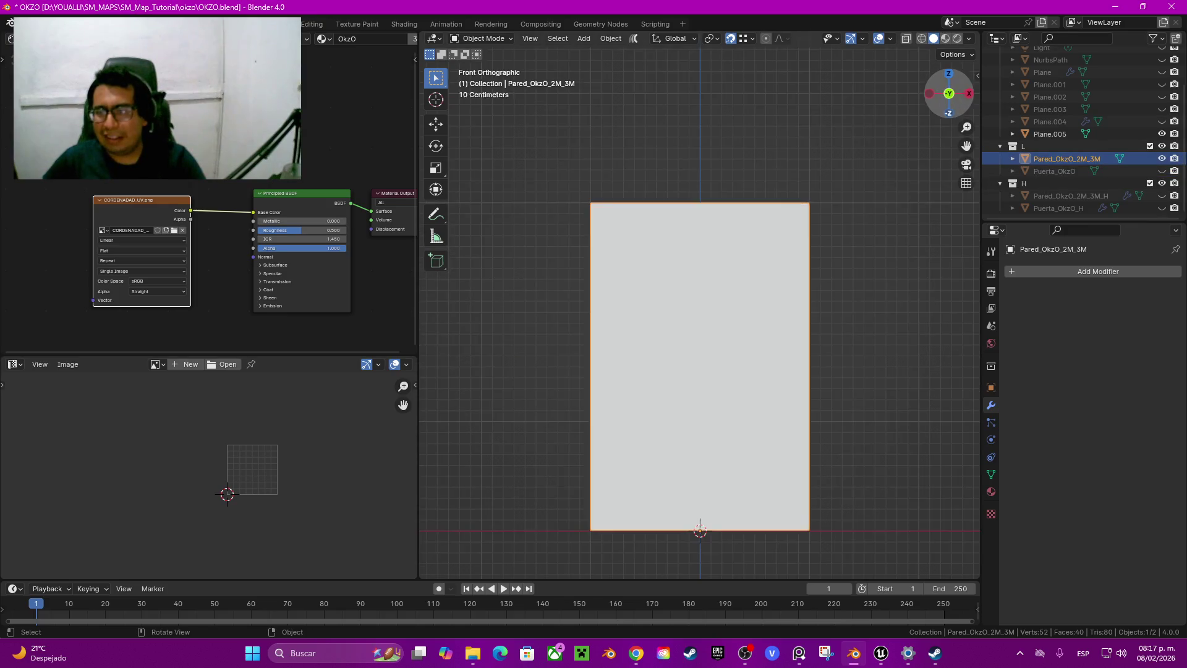
Select the wall's left vertex column in Edit Mode, then cancel the move and return to Object Mode
key(Tab)
key(a)
drag(562, 183, 628, 535)
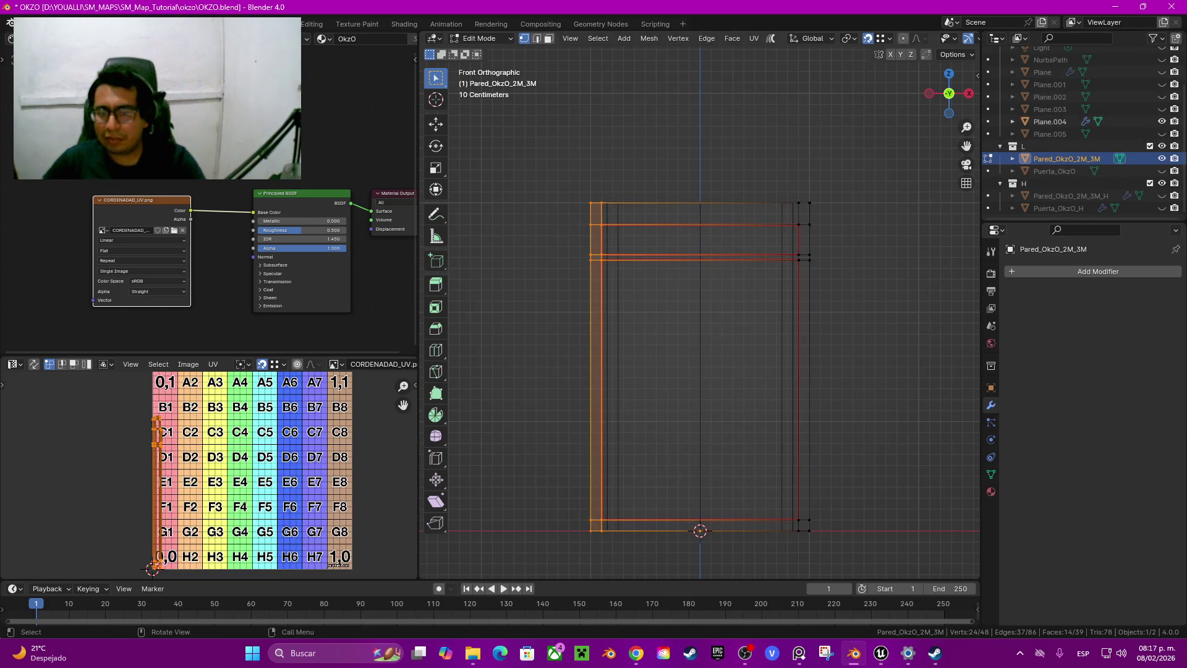
scroll(700, 312, up, 3)
scroll(540, 93, up, 3)
key(g)
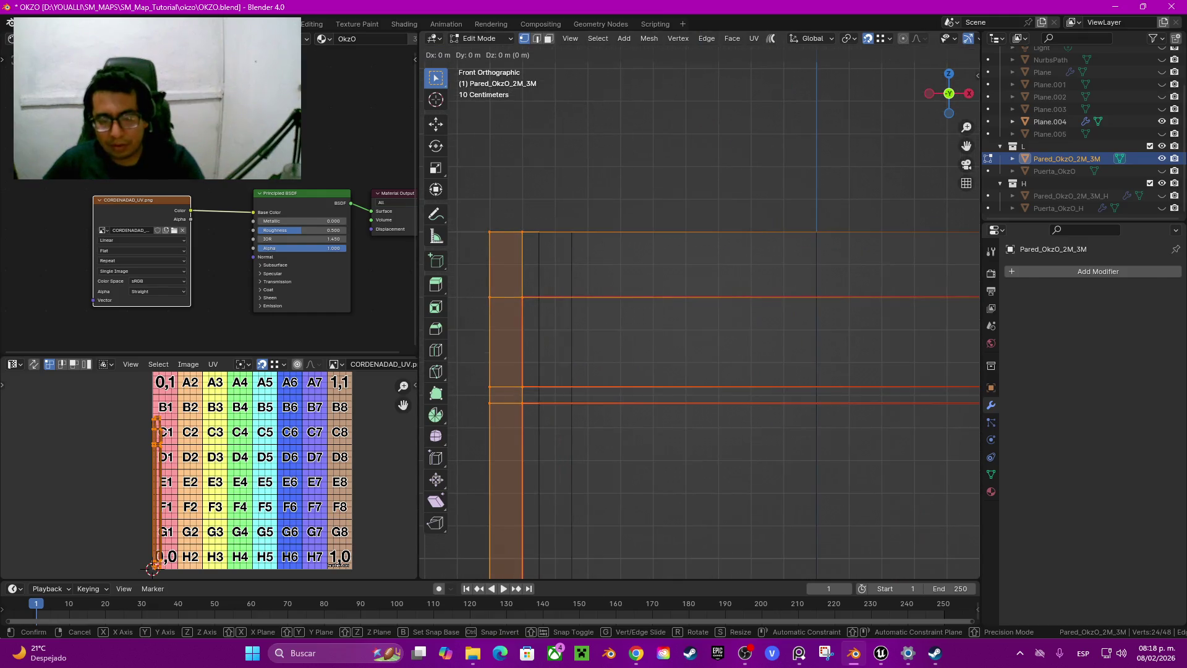
key(Escape)
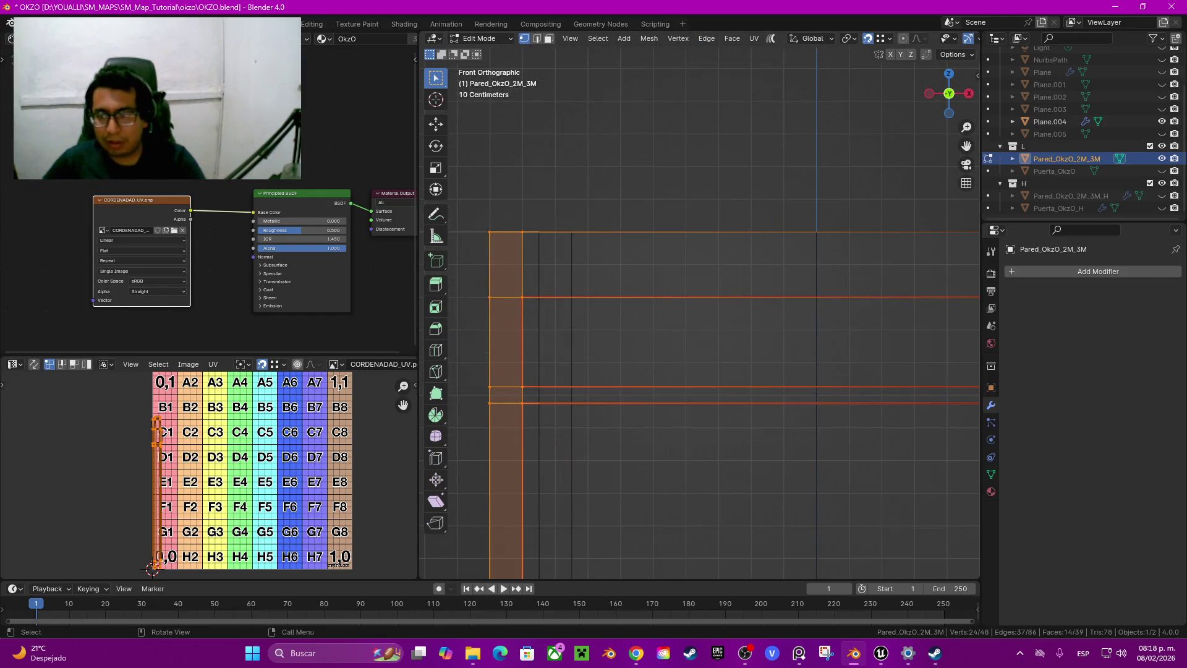
key(Tab)
Duplicate the wall in place and slide the copy's left column inward along X to -0.056792 m
key(shift+d)
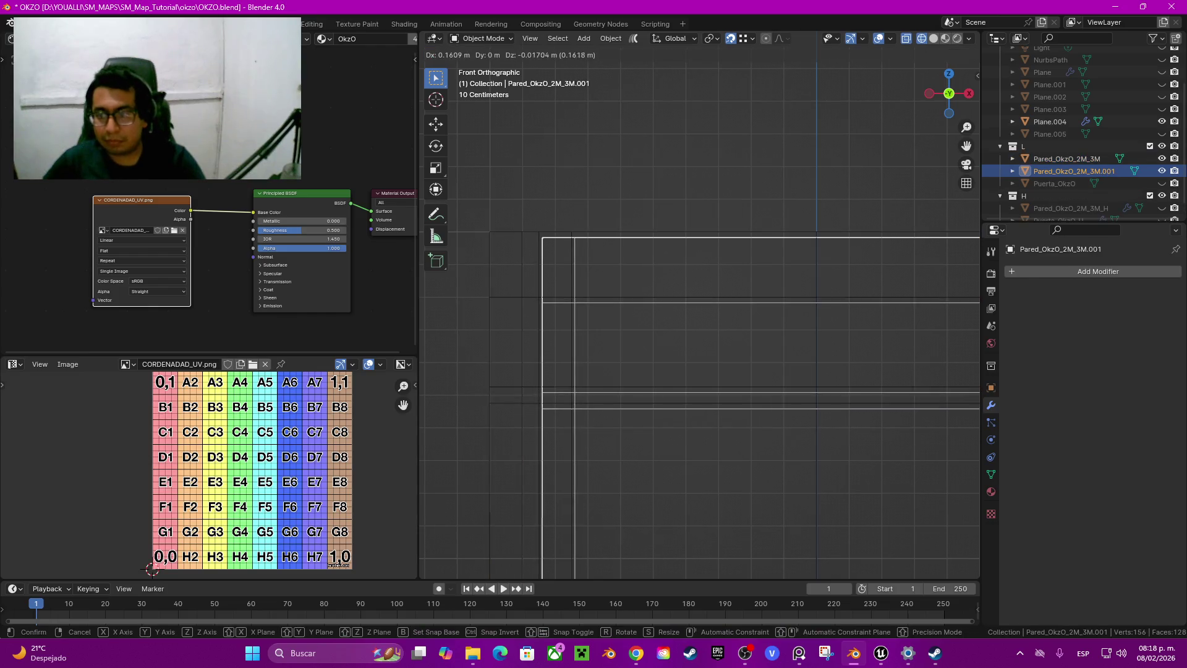
key(Escape)
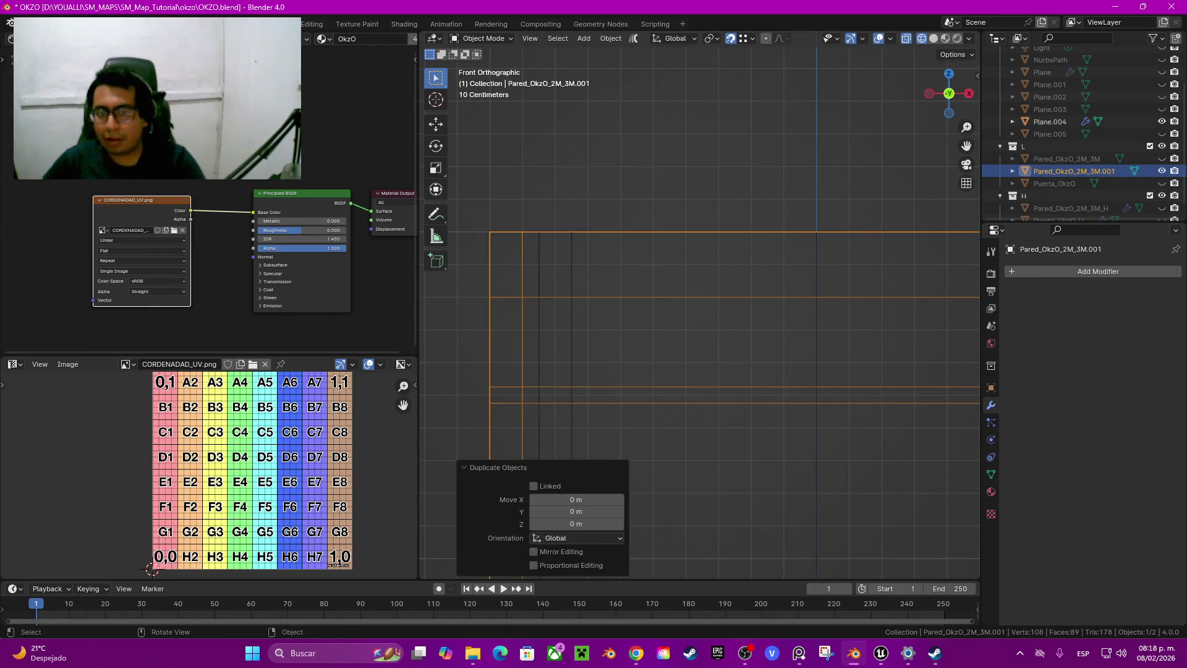
key(Tab)
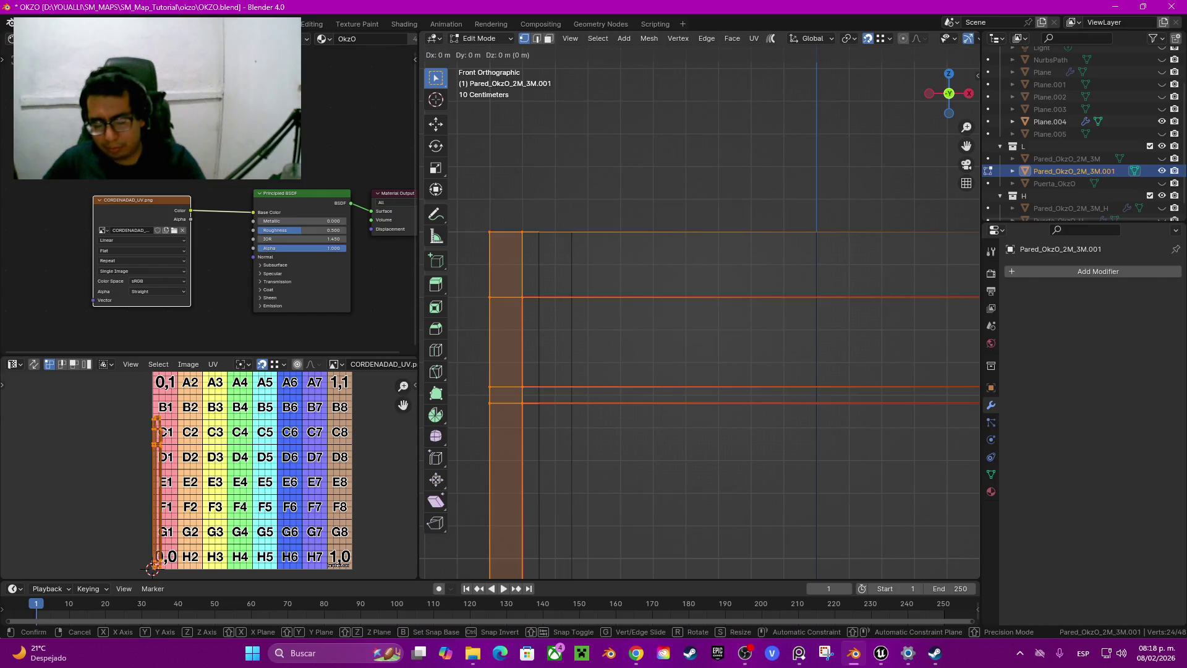
key(g)
key(x)
key(Return)
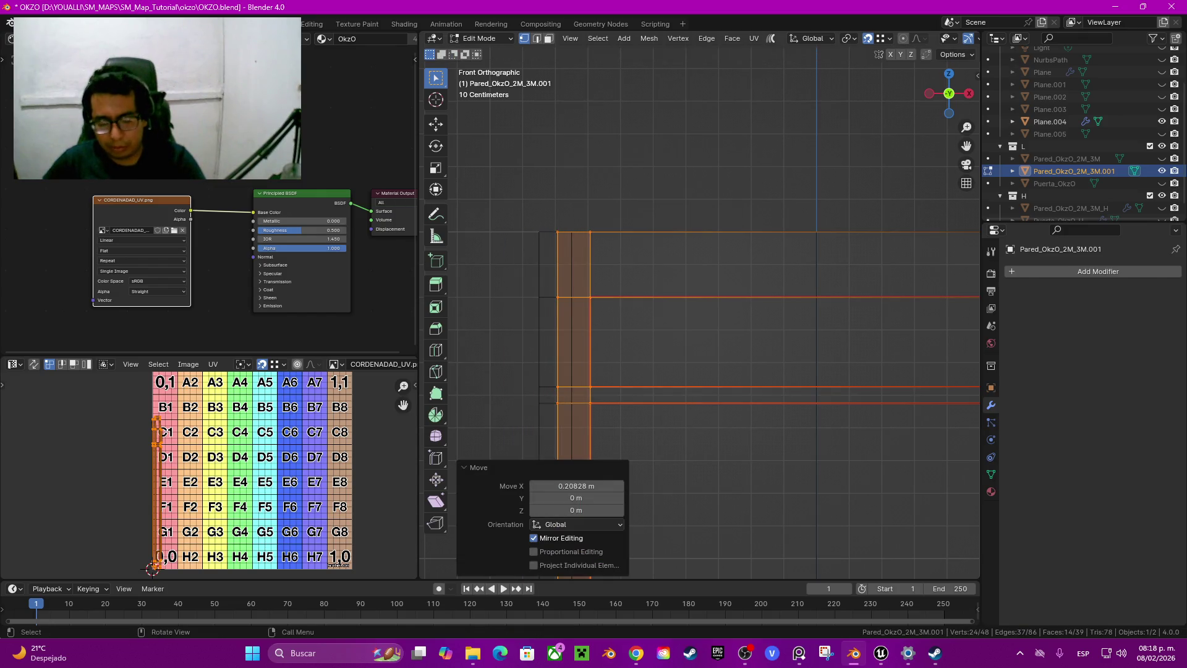
key(g)
key(x)
key(Return)
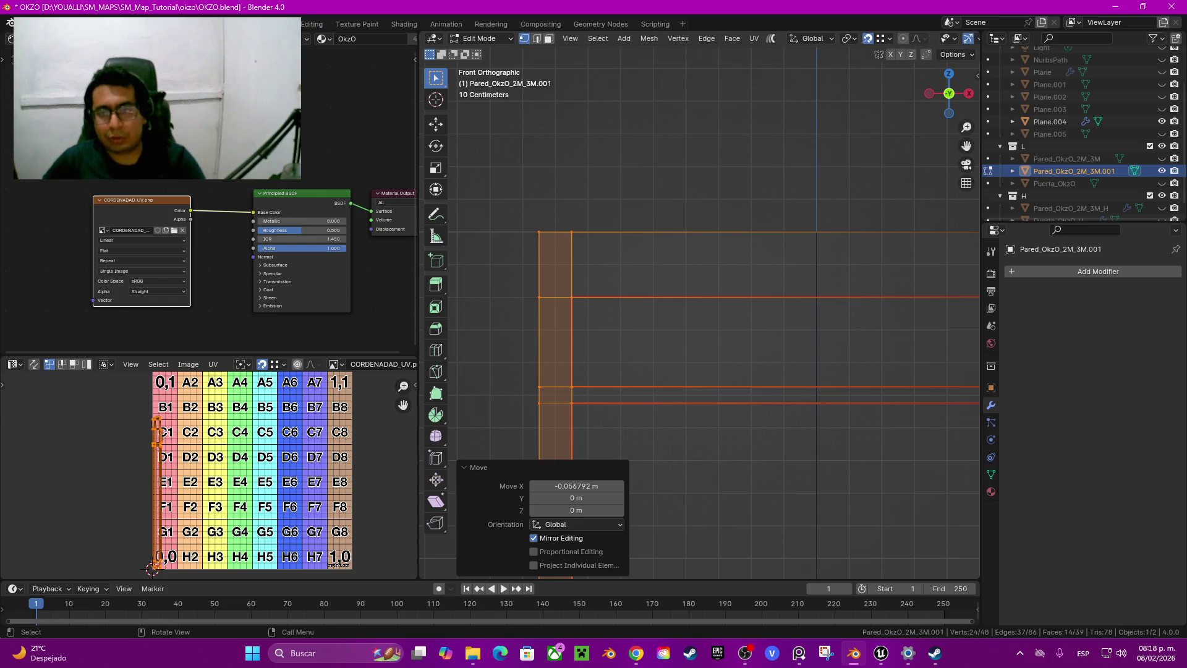
Select the copy's right column and move it inward along X by 0.12649 m
scroll(670, 321, down, 3)
key(grave)
click(565, 321)
scroll(701, 312, up, 2)
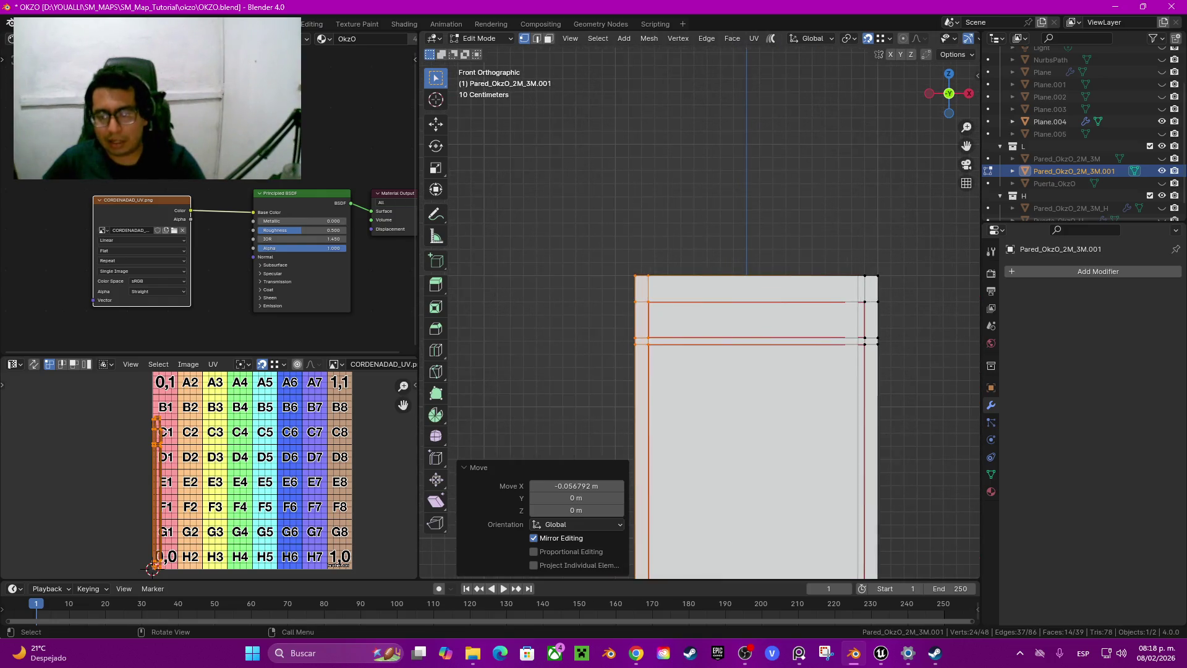
shift+middle_drag(742, 371, 572, 238)
drag(677, 128, 790, 546)
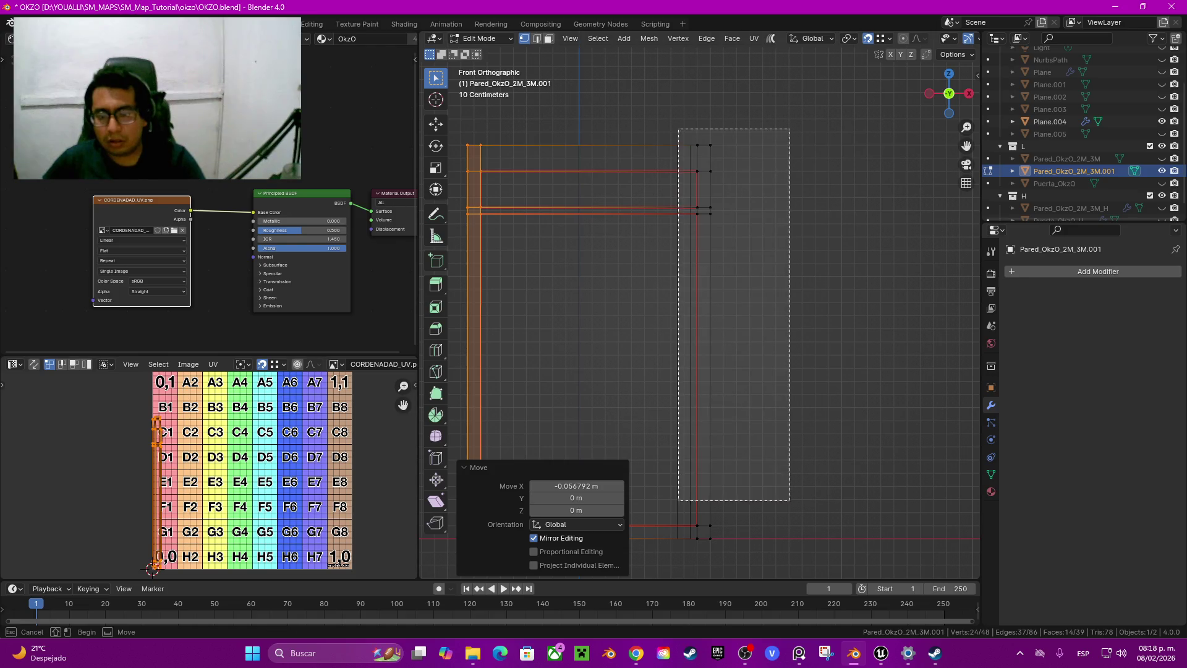
key(g)
key(x)
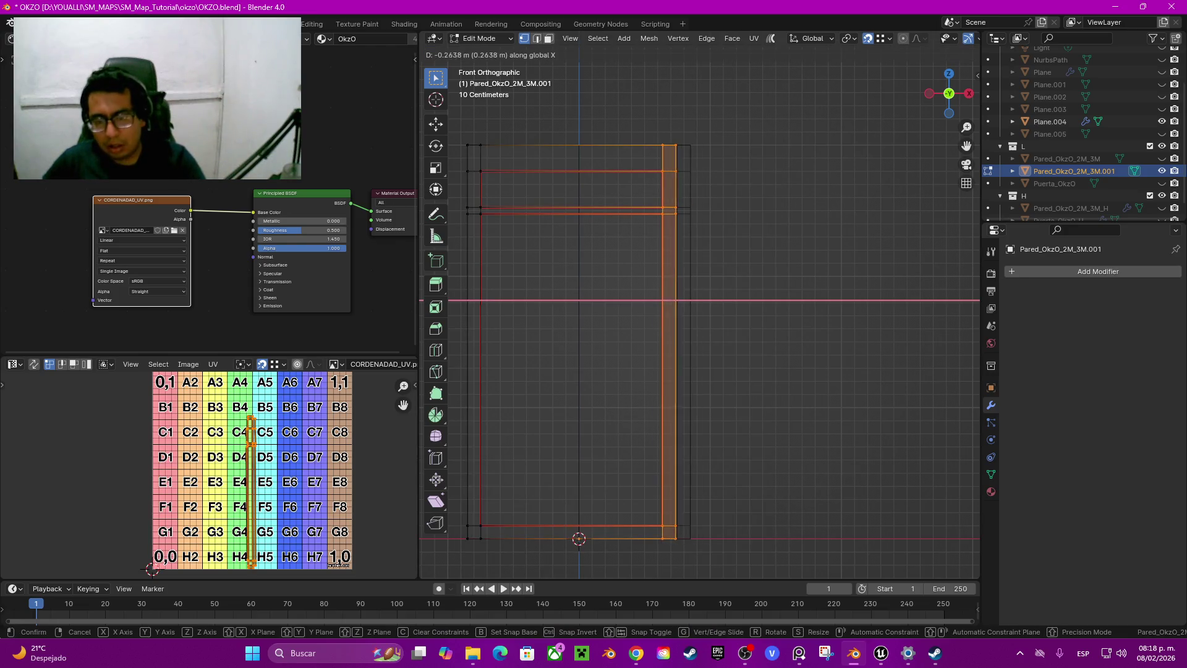
key(Return)
key(g)
key(x)
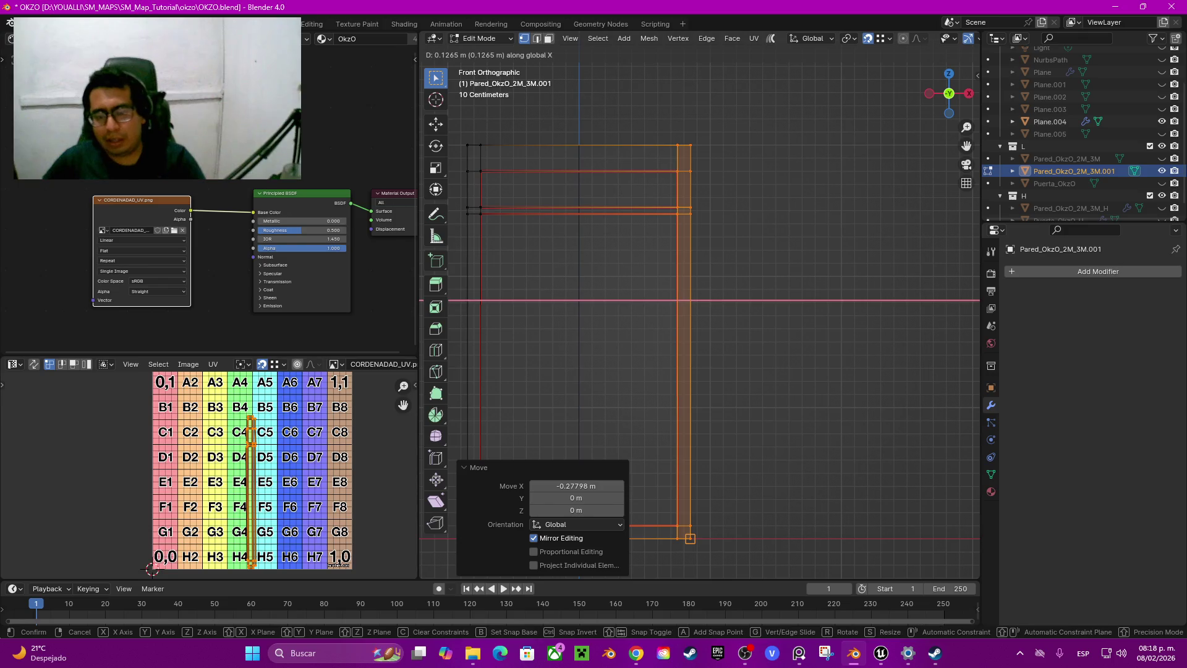
key(Return)
Hide Plane.004, inspect the narrowed wall's outer corner vertex, and begin renaming the copy
shift+middle_drag(680, 309, 804, 278)
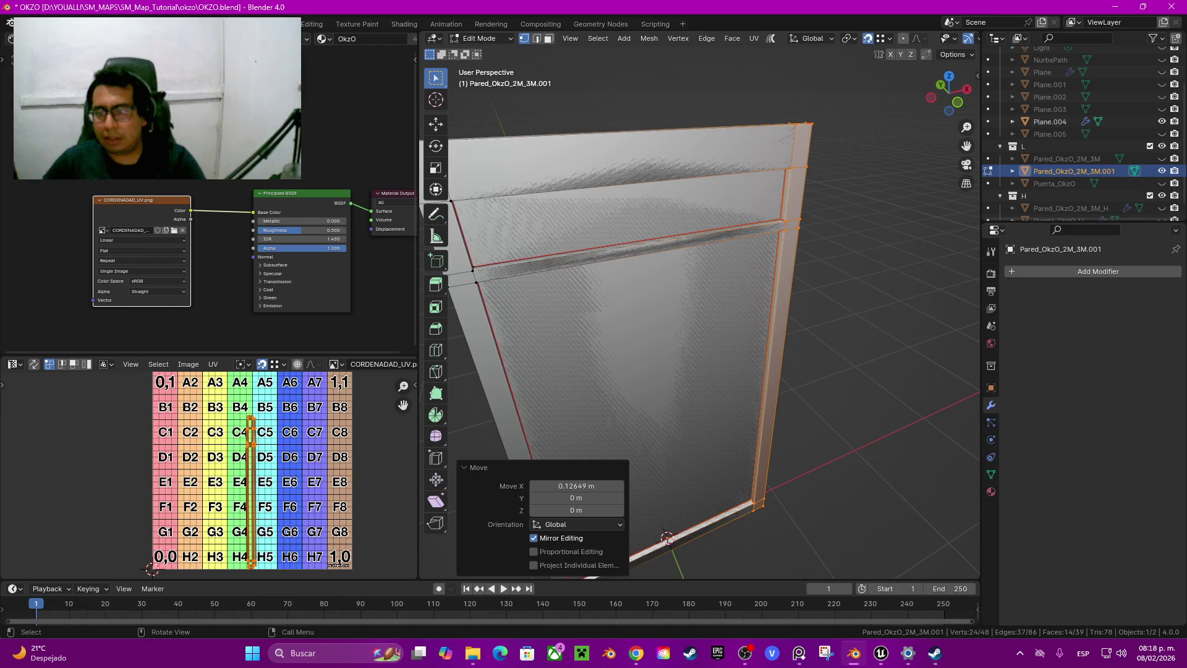
drag(949, 86, 955, 91)
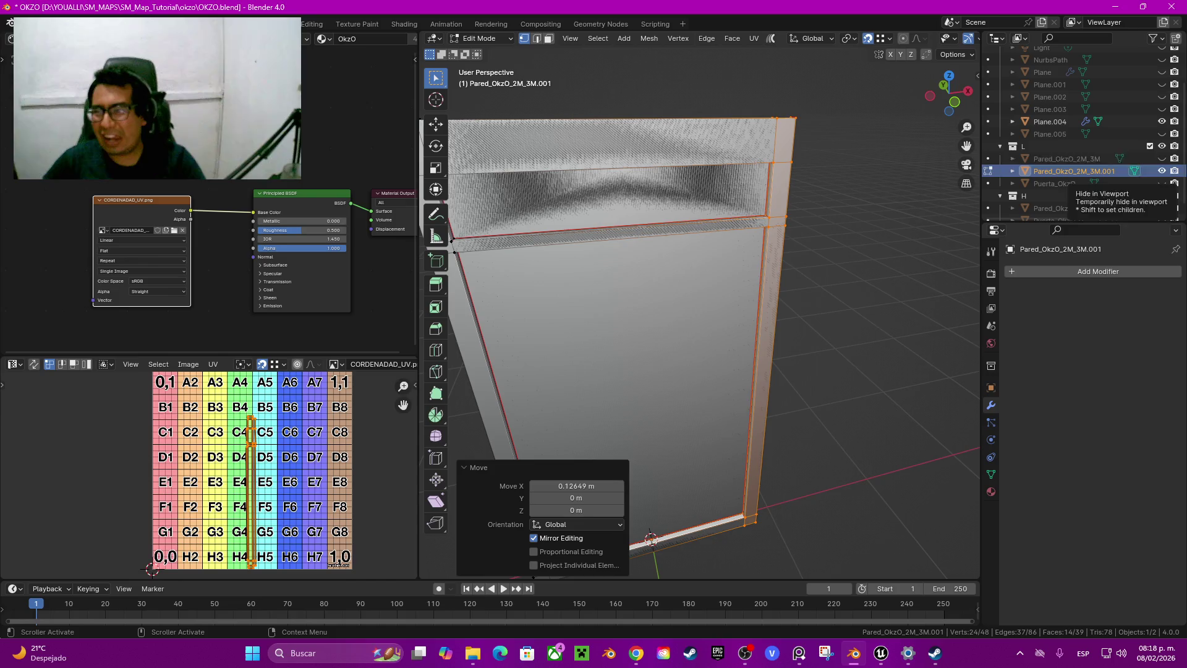
click(1162, 122)
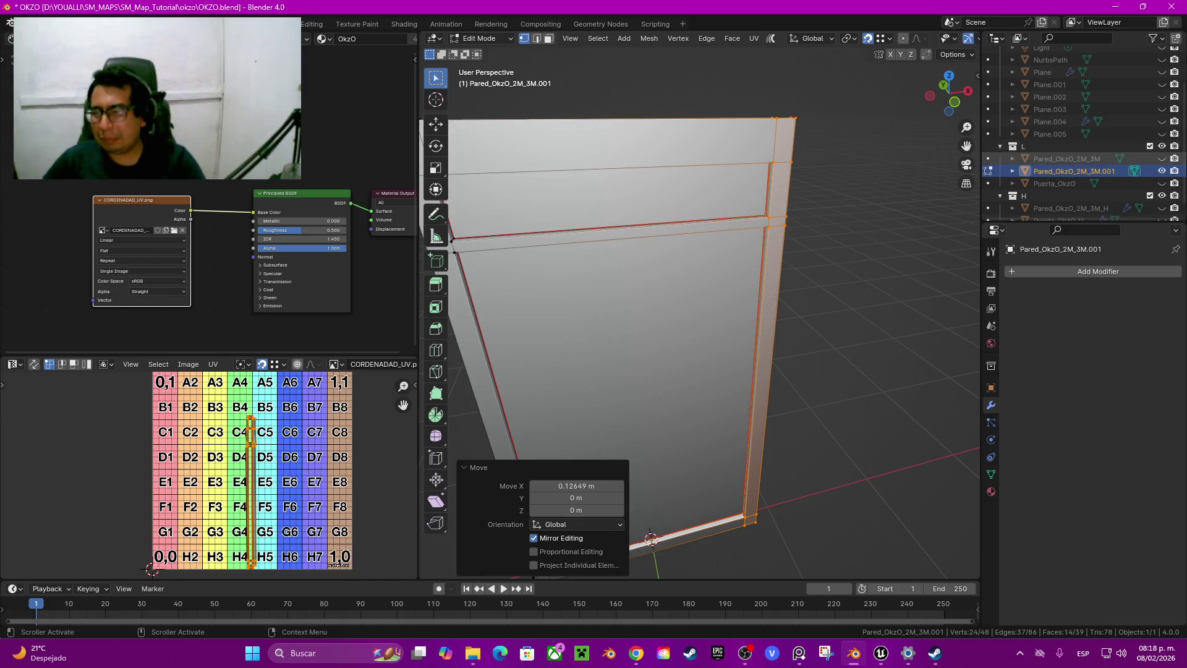
click(787, 216)
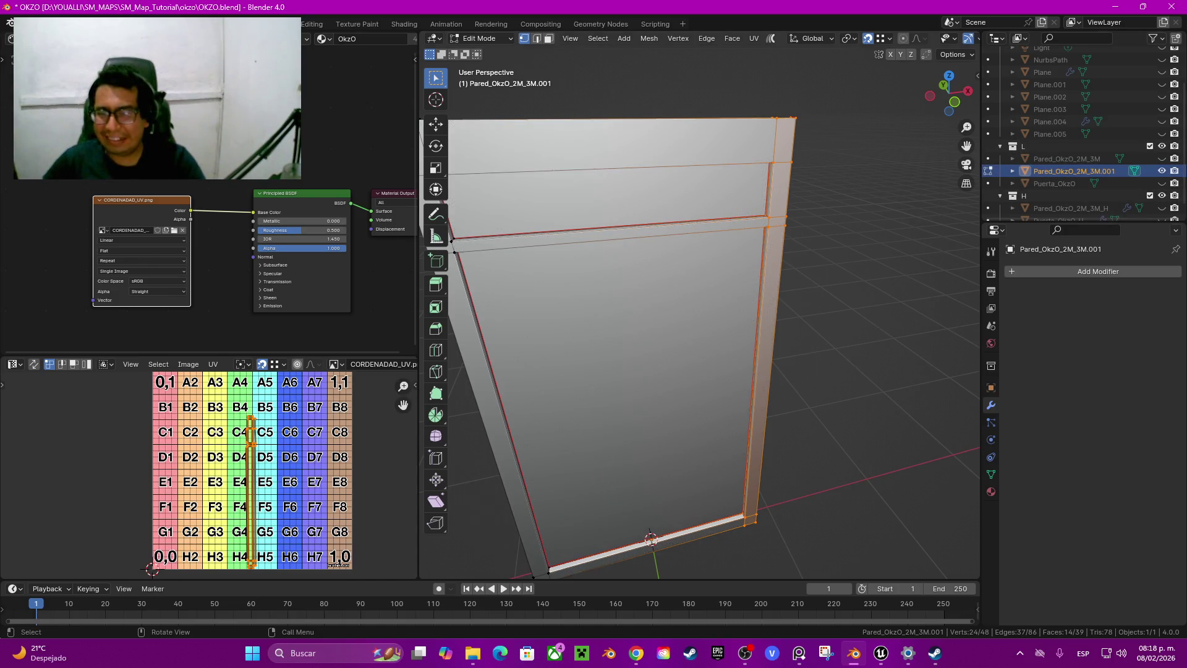
middle_drag(787, 215, 772, 212)
scroll(699, 309, down, 5)
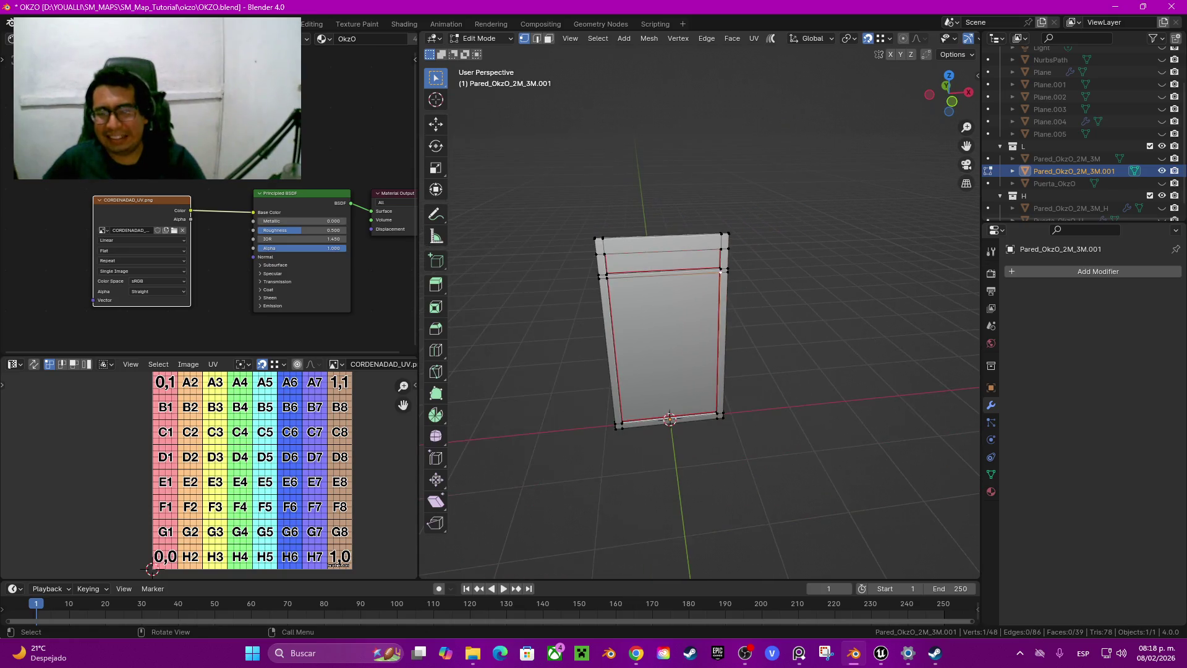
middle_drag(699, 309, 717, 310)
key(Tab)
key(Tab)
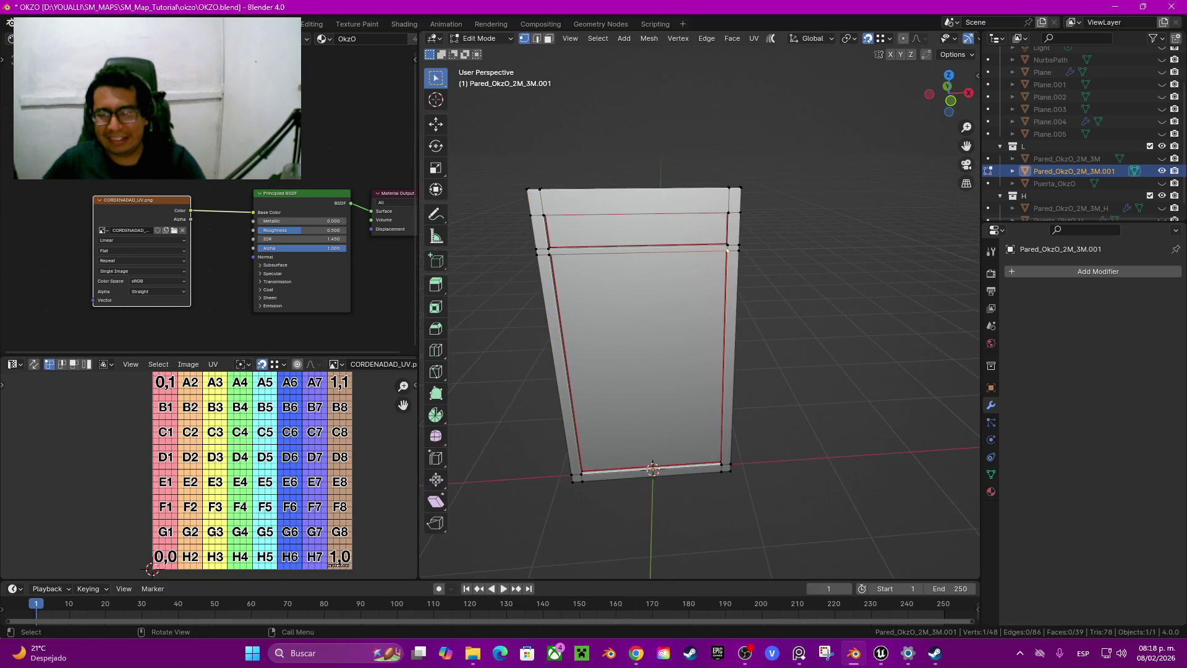
click(738, 250)
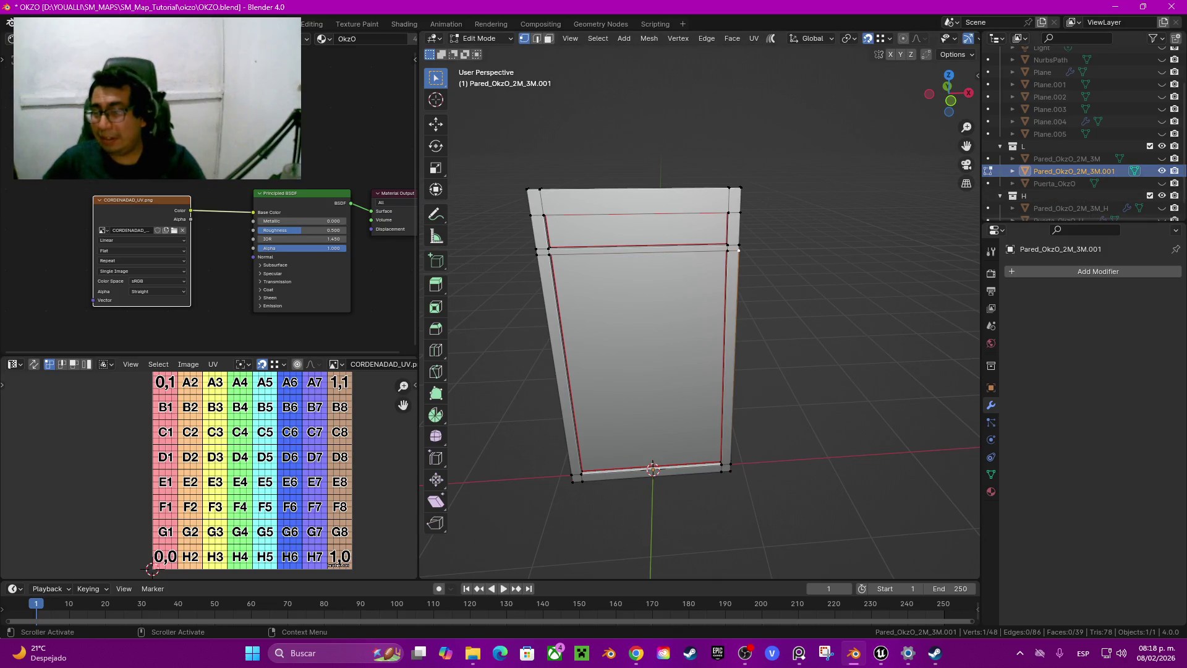
key(F2)
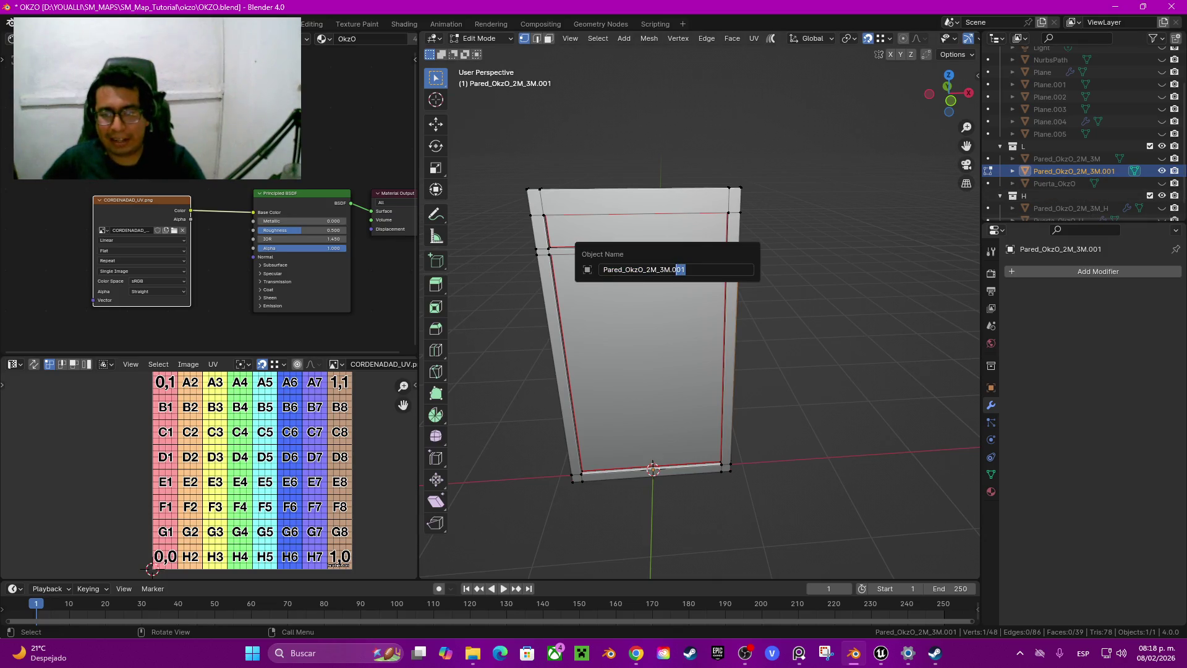
Rename Pared_OkzO_2M_3M.001 to Pared_OkzO_1.70M_3M
key(BackSpace)
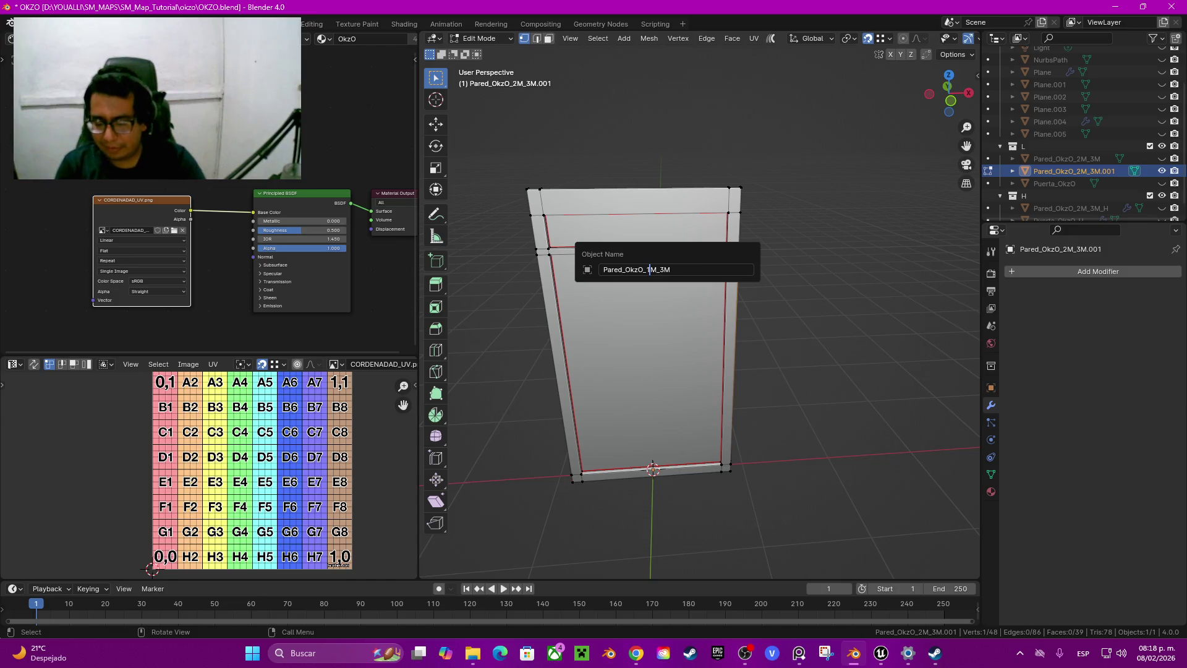
text(.70)
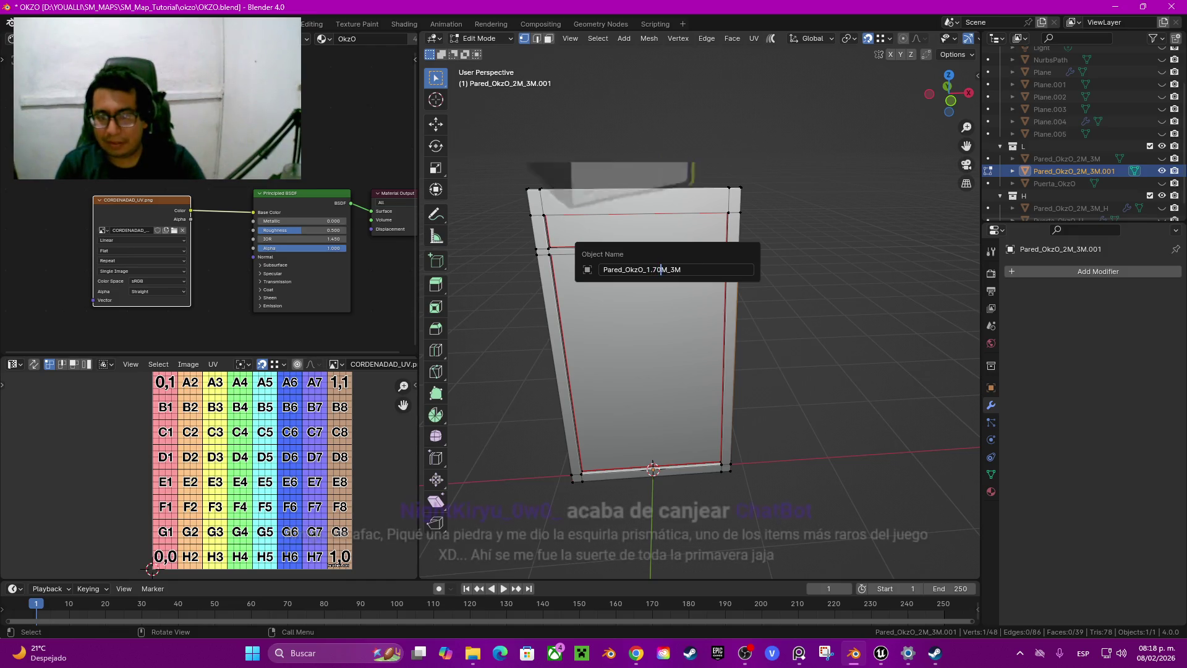
key(Return)
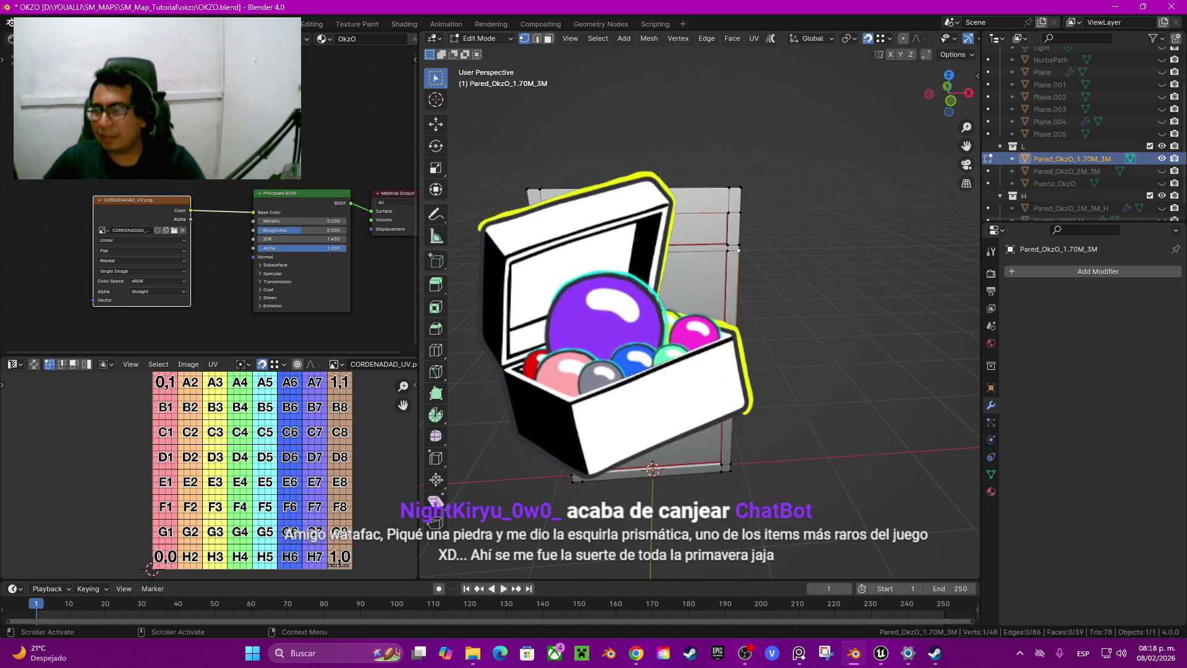
Hide Pared_OkzO_1.70M_3M, show the high-poly wall Pared_OkzO_2M_3M_H, and return to Object Mode
click(1162, 158)
scroll(1082, 161, down, 1)
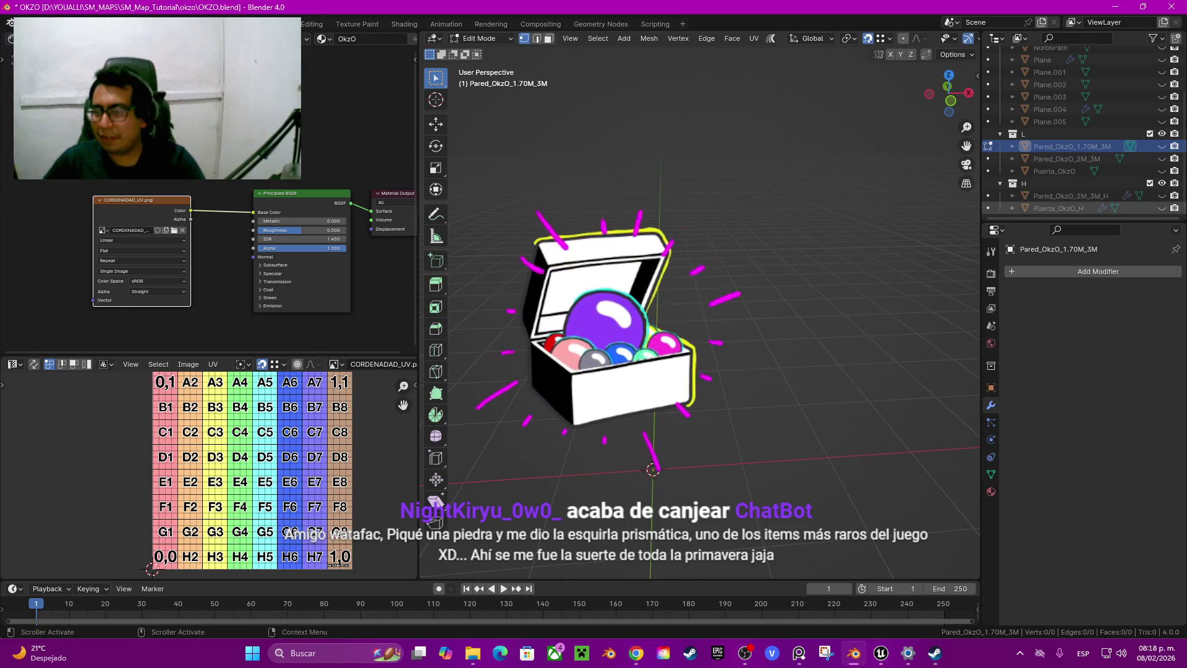
click(1161, 195)
key(Tab)
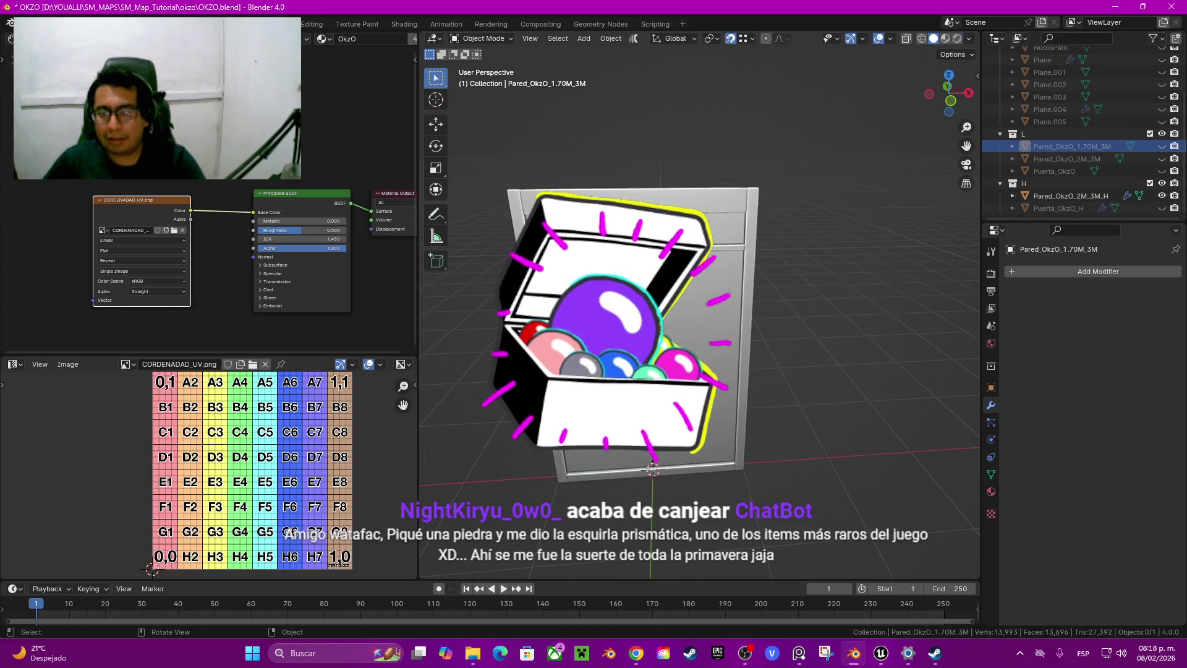
Duplicate Pared_OkzO_2M_3M_H in place and compare it with the 1.70 m wall in front view
click(1071, 195)
key(shift+d)
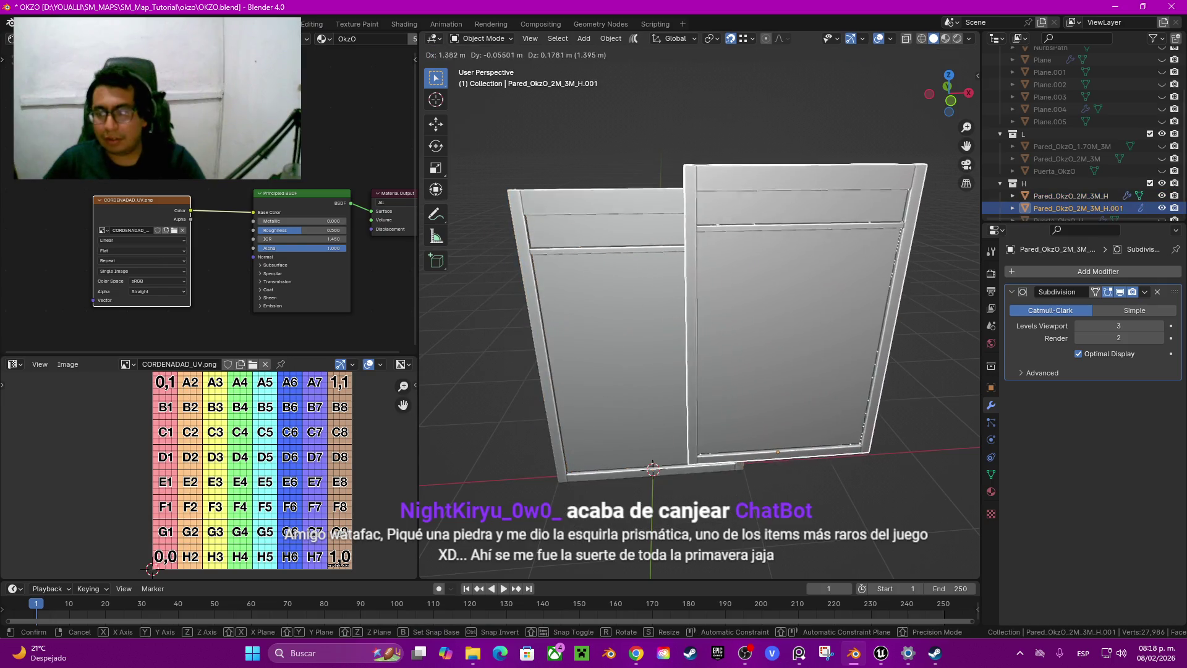
key(Escape)
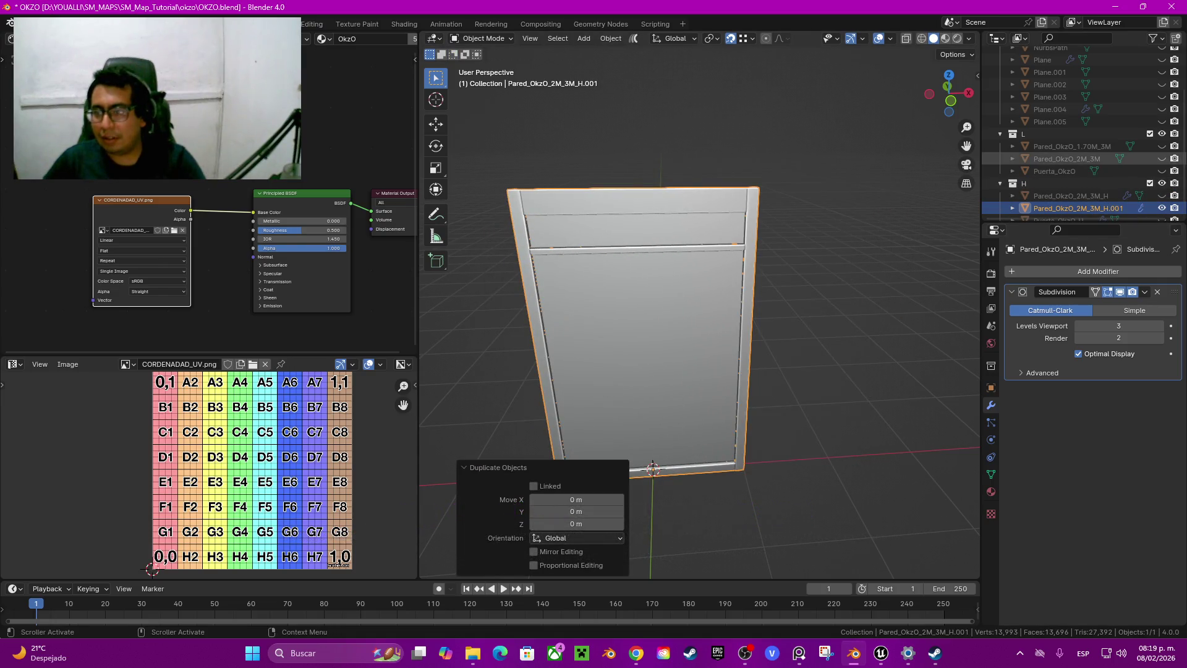
click(1162, 158)
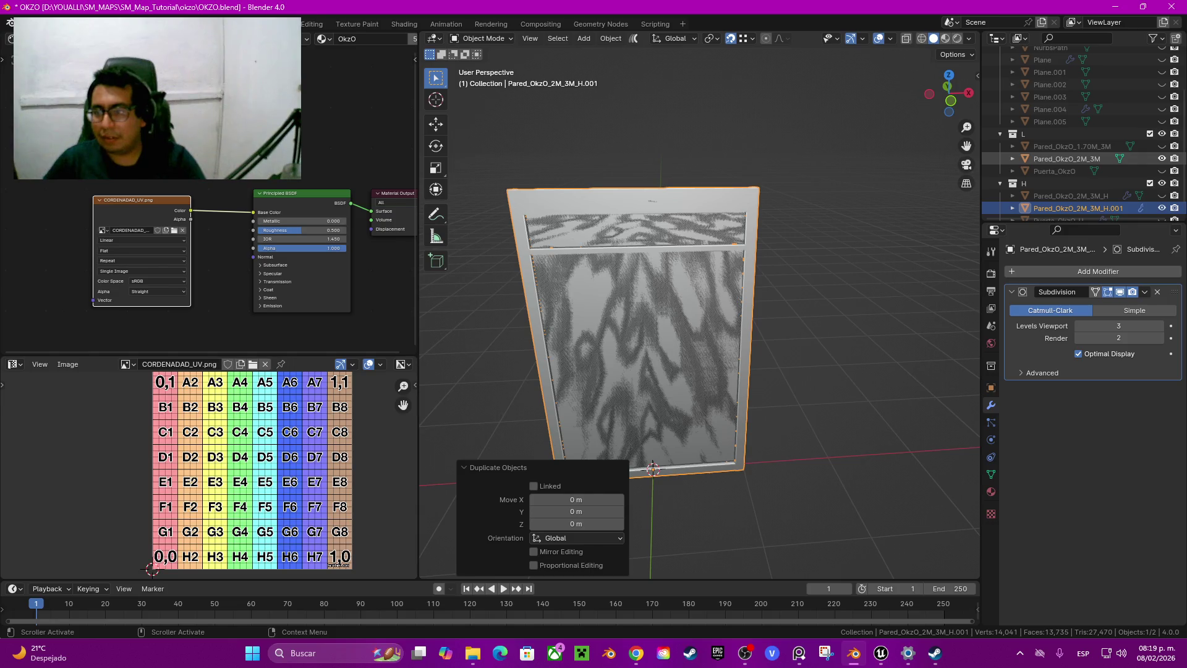
click(1162, 158)
click(1162, 146)
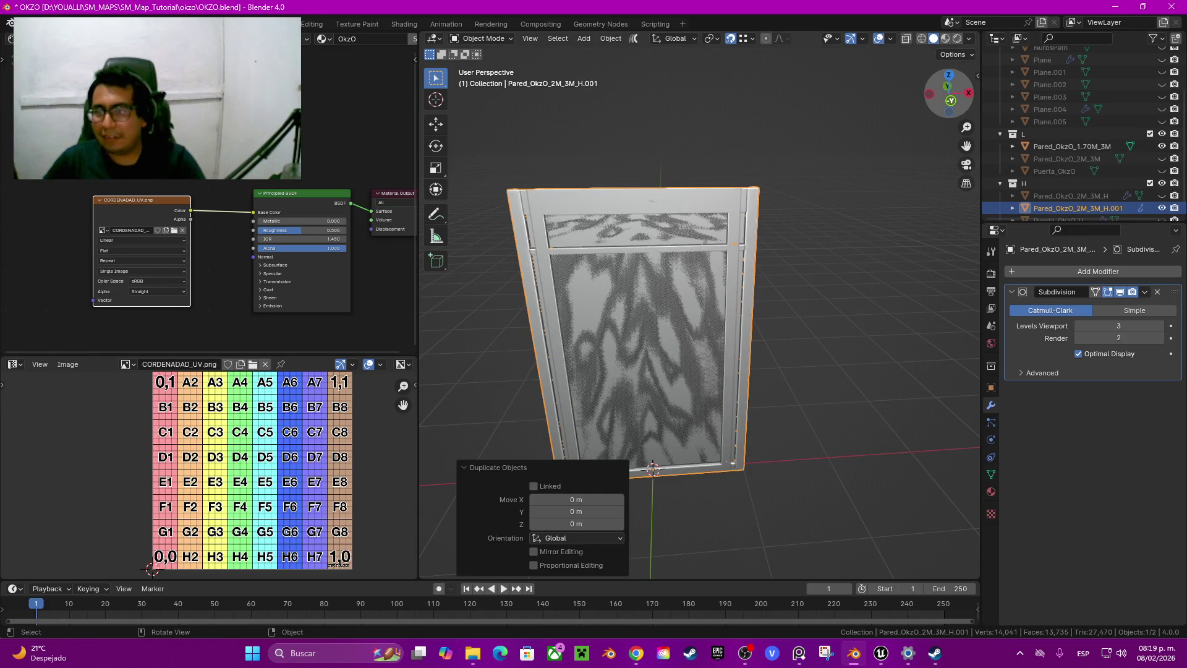
key(KP_1)
key(ctrl+h)
key(ctrl+z)
In Edit Mode, select the copy's left-side edges and slide them inward along X
key(Tab)
drag(518, 165, 609, 495)
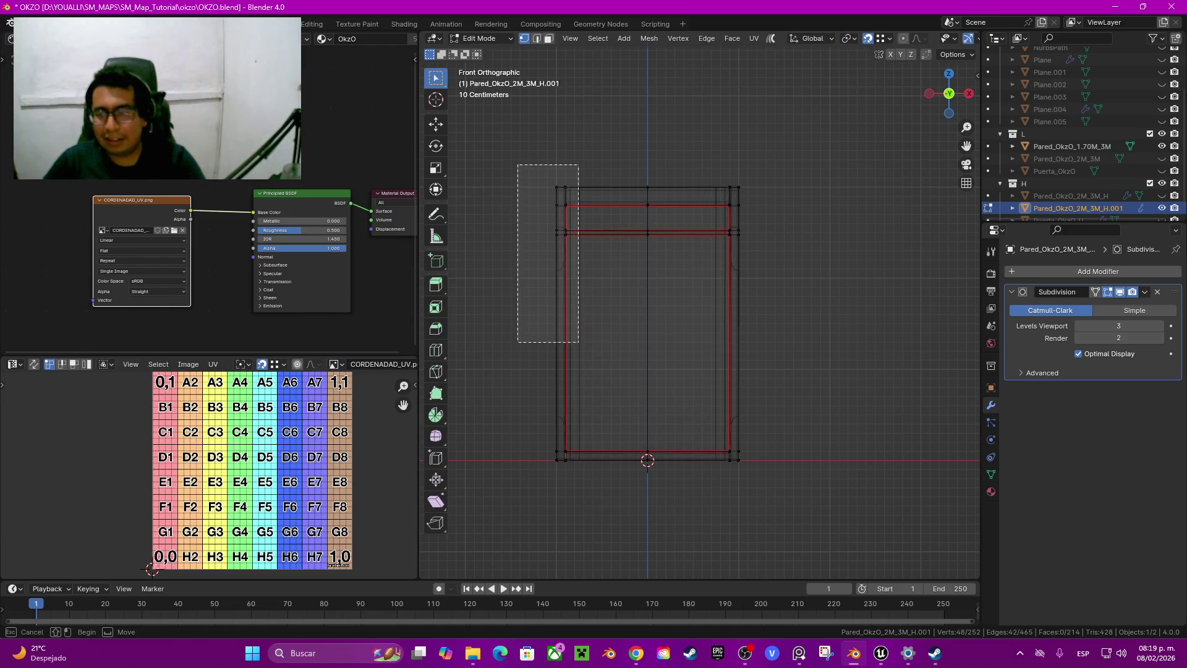
scroll(615, 179, up, 7)
shift+middle_drag(615, 179, 799, 184)
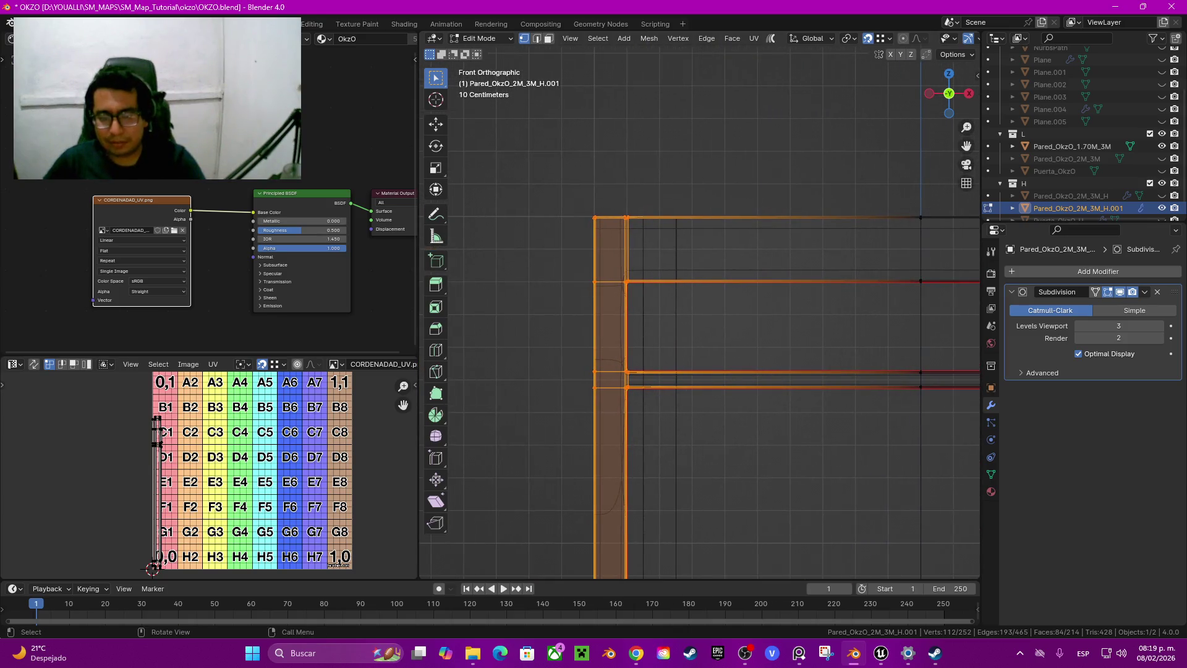
key(g)
key(x)
key(Return)
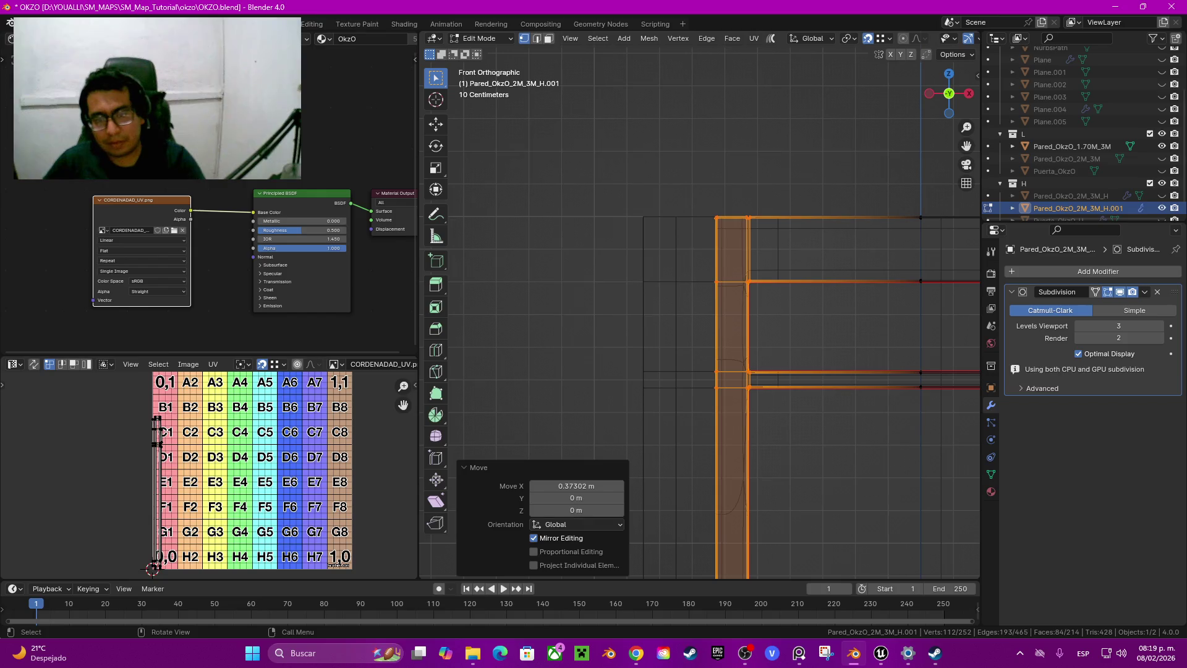
key(g)
key(x)
key(Return)
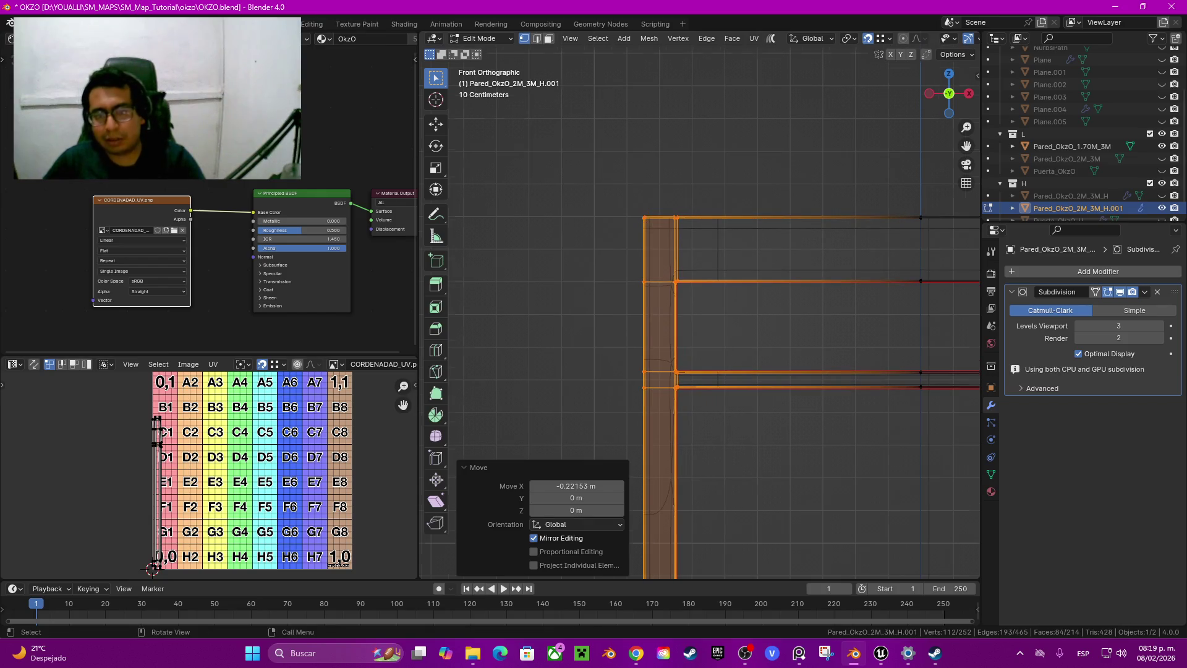
scroll(702, 306, down, 6)
scroll(773, 340, down, 2)
Select the right-side edges and move them inward 0.15525 m along X
alt+click(770, 340)
mouse_move(704, 446)
shift+middle_down()
mouse_move(575, 216)
mouse_move(693, 334)
shift+middle_up()
scroll(699, 309, up, 5)
key(g)
key(x)
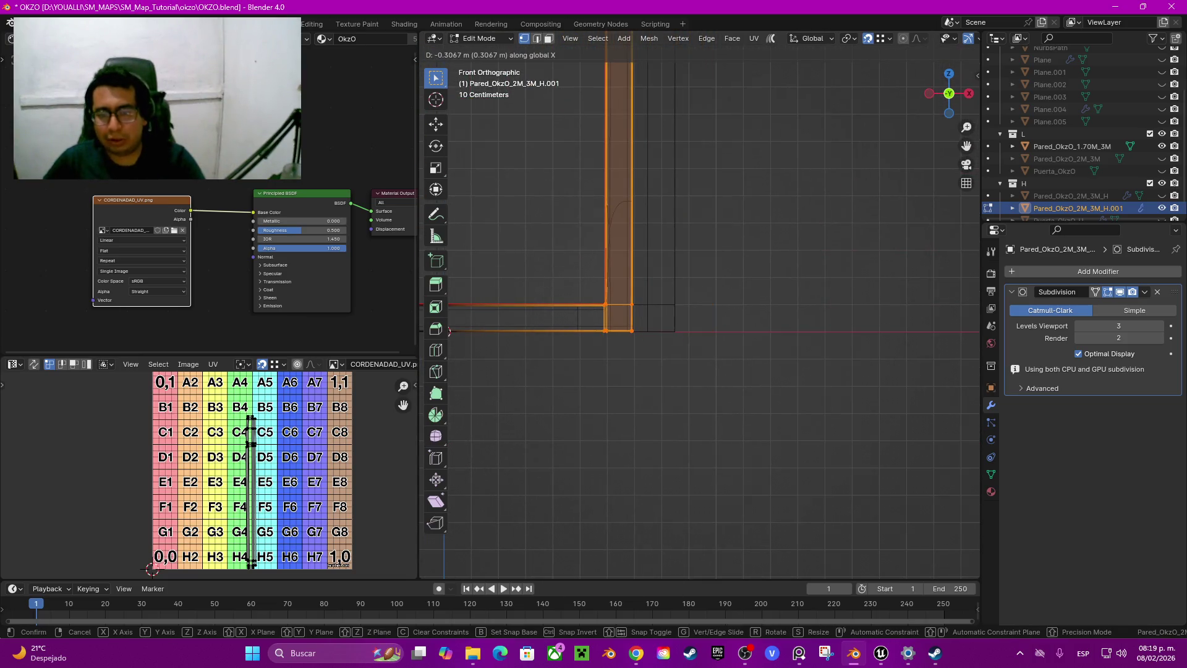
key(Return)
key(g)
key(x)
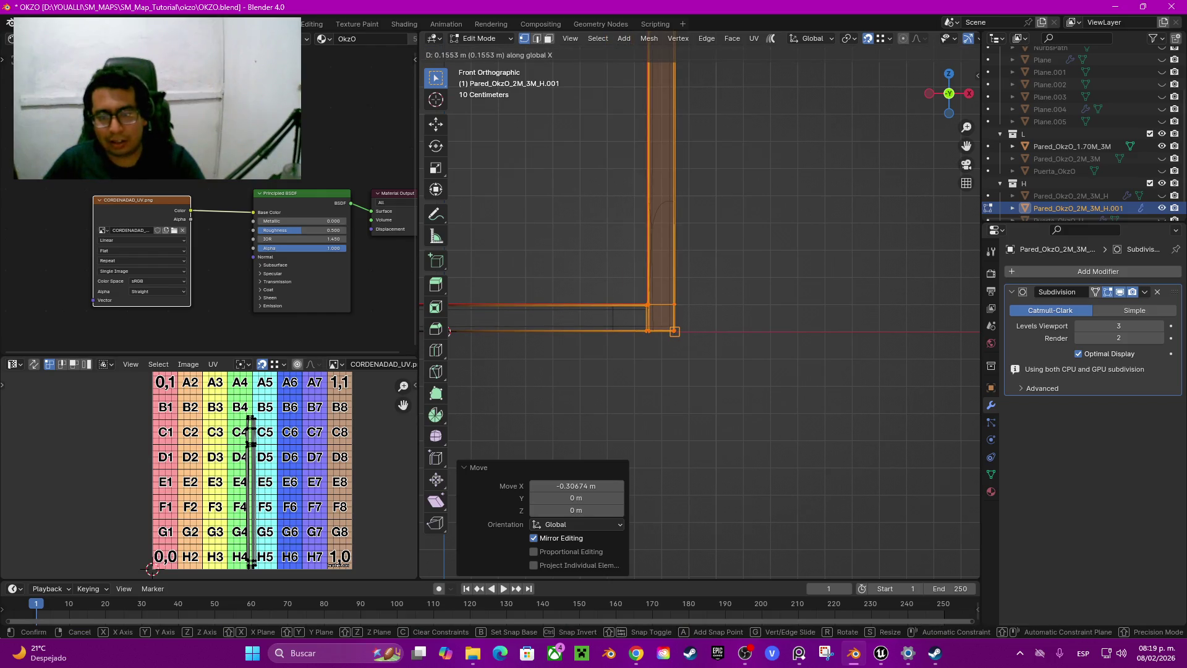
key(Return)
scroll(699, 309, down, 5)
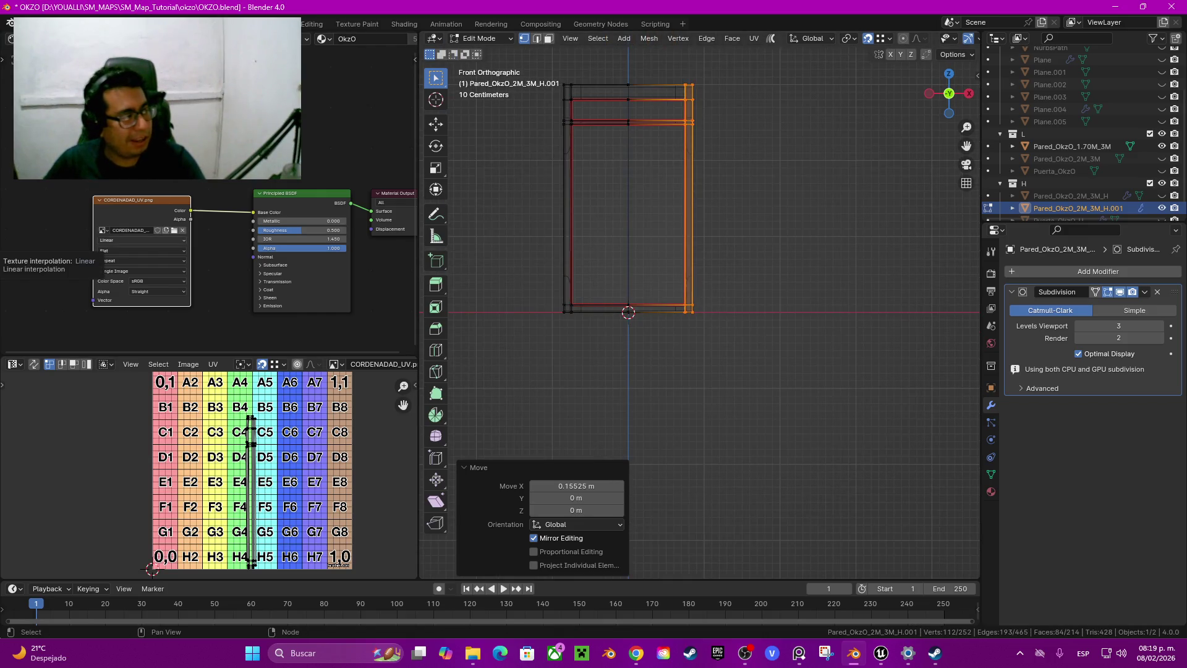
Check the narrowed wall in solid shading from a perspective angle, then hide it
key(alt+Tab)
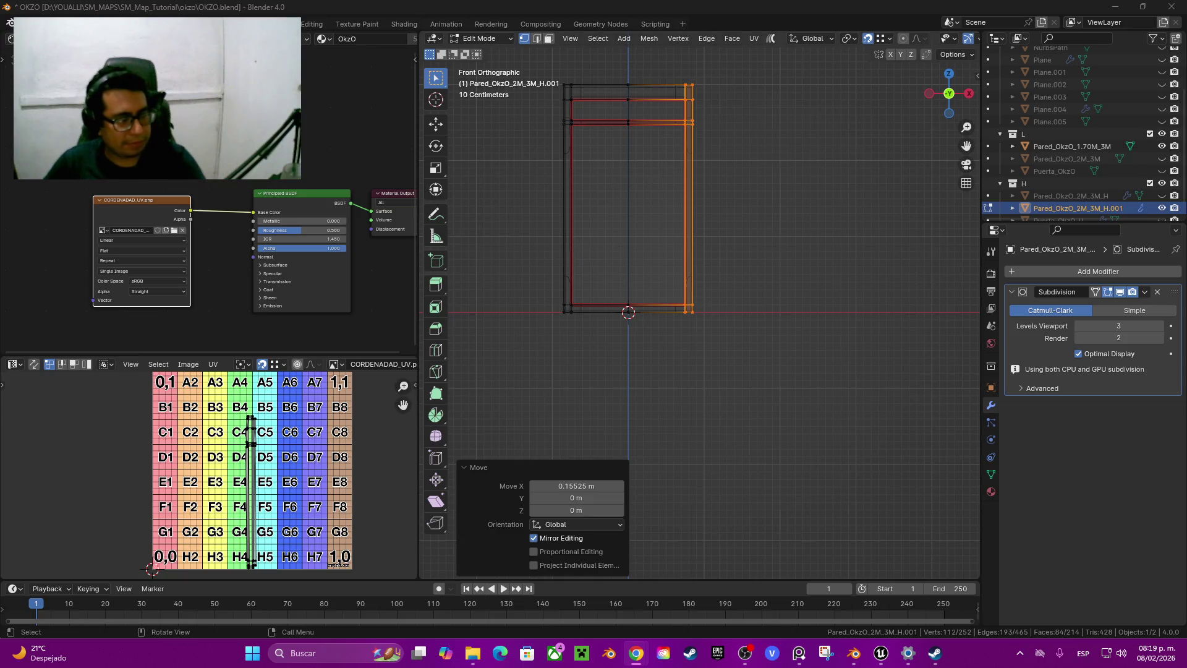
key(alt+Tab)
shift+middle_drag(699, 215, 748, 281)
key(z)
click(837, 285)
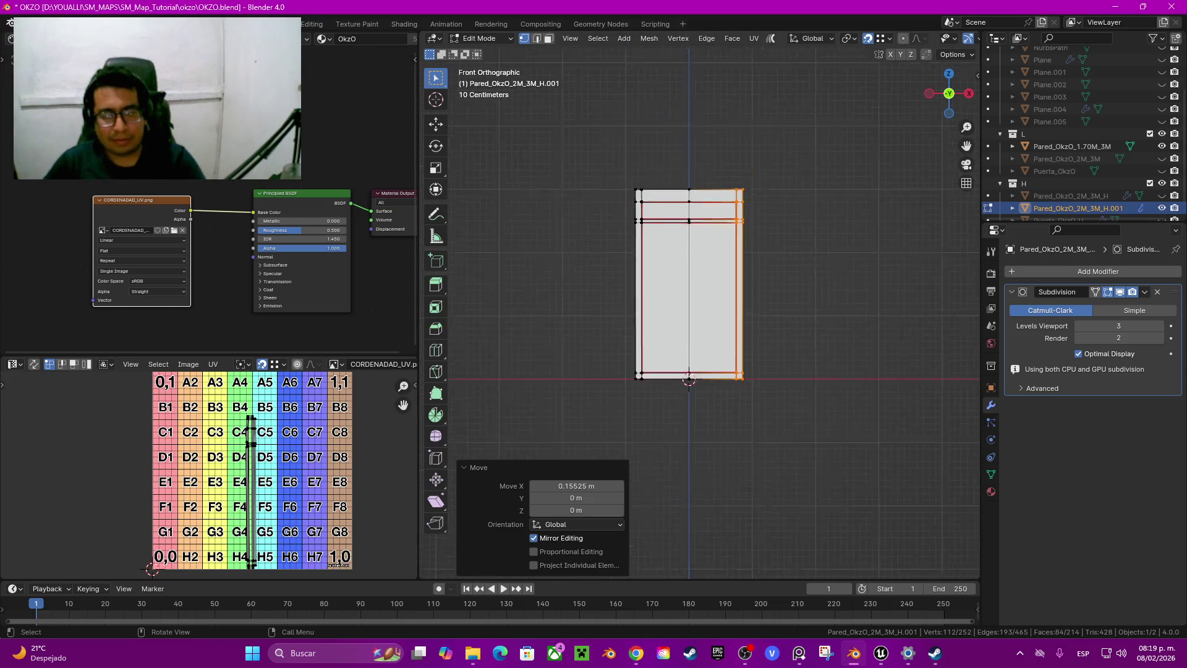
scroll(836, 285, up, 2)
mouse_move(836, 285)
middle_down()
mouse_move(773, 260)
mouse_move(730, 321)
middle_up()
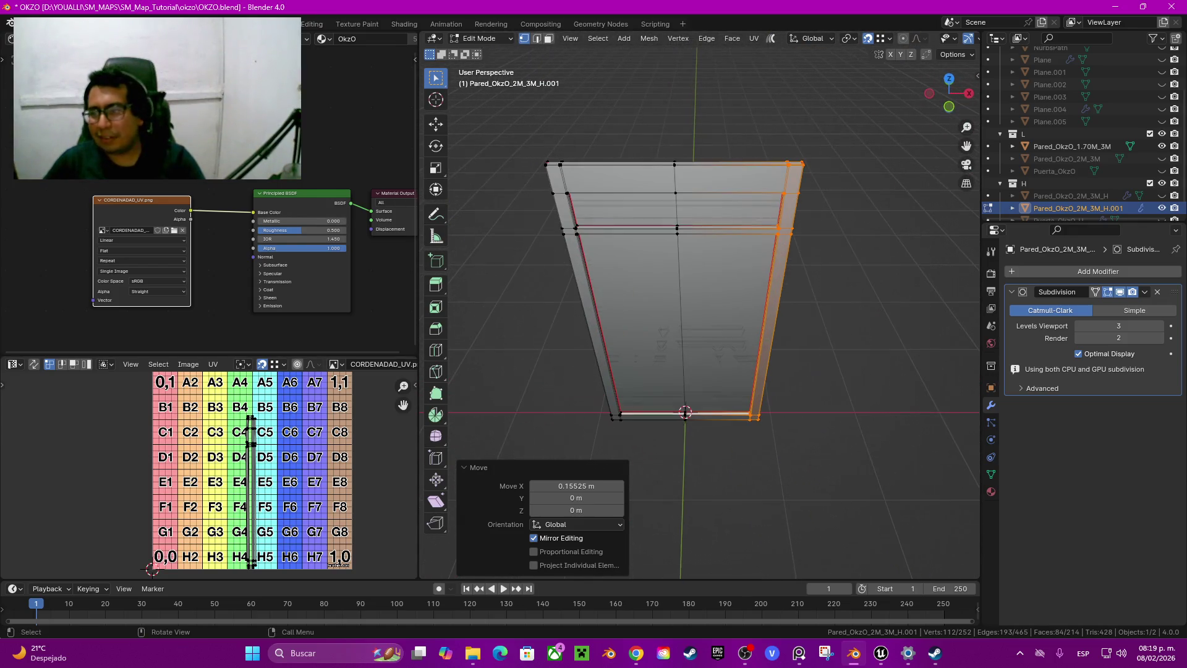
click(988, 208)
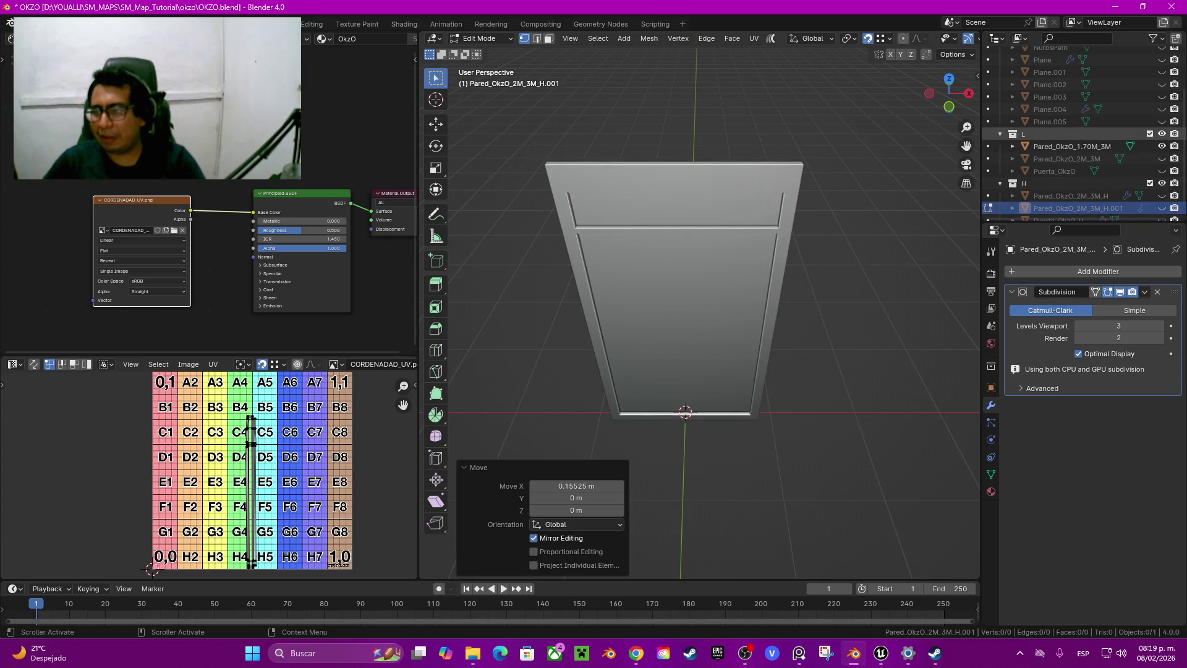
Hide the wall, check Plane.005 and Plane.004, and show the tall post Plane.003
key(h)
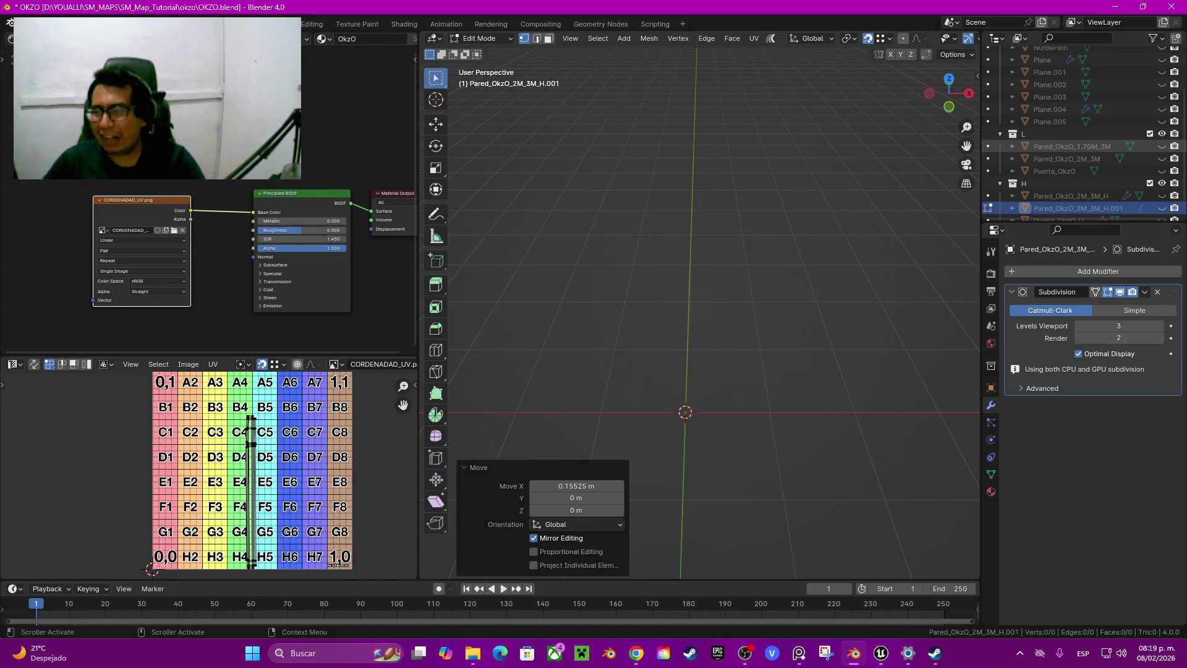
click(1162, 121)
click(1162, 121)
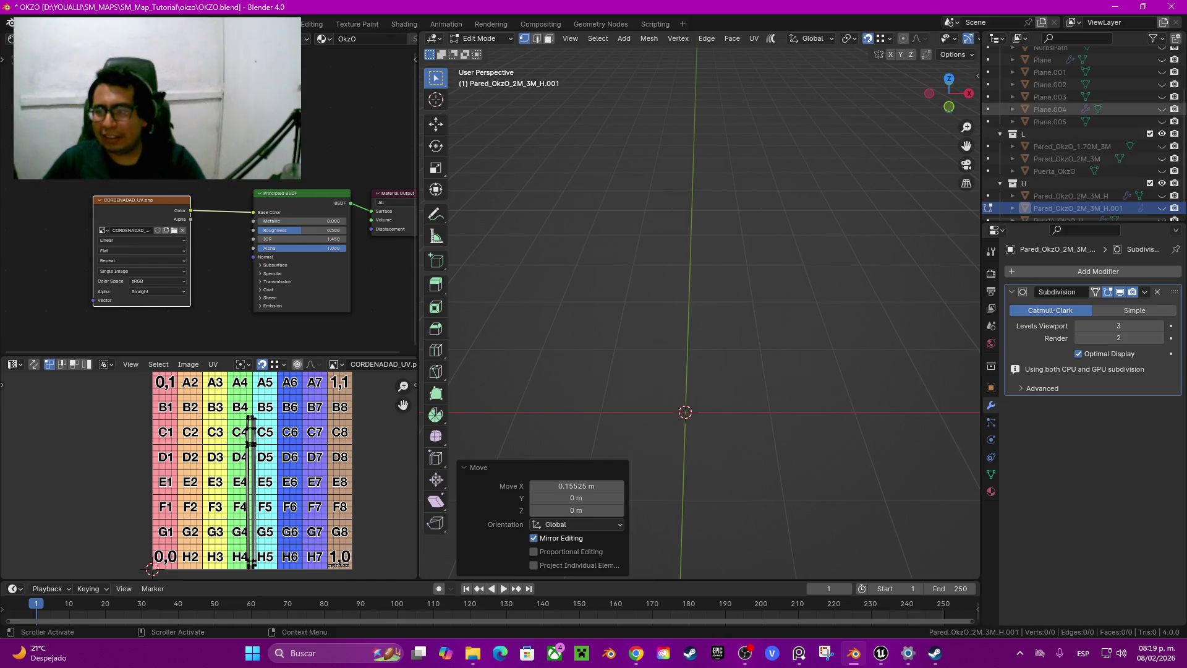
click(1162, 109)
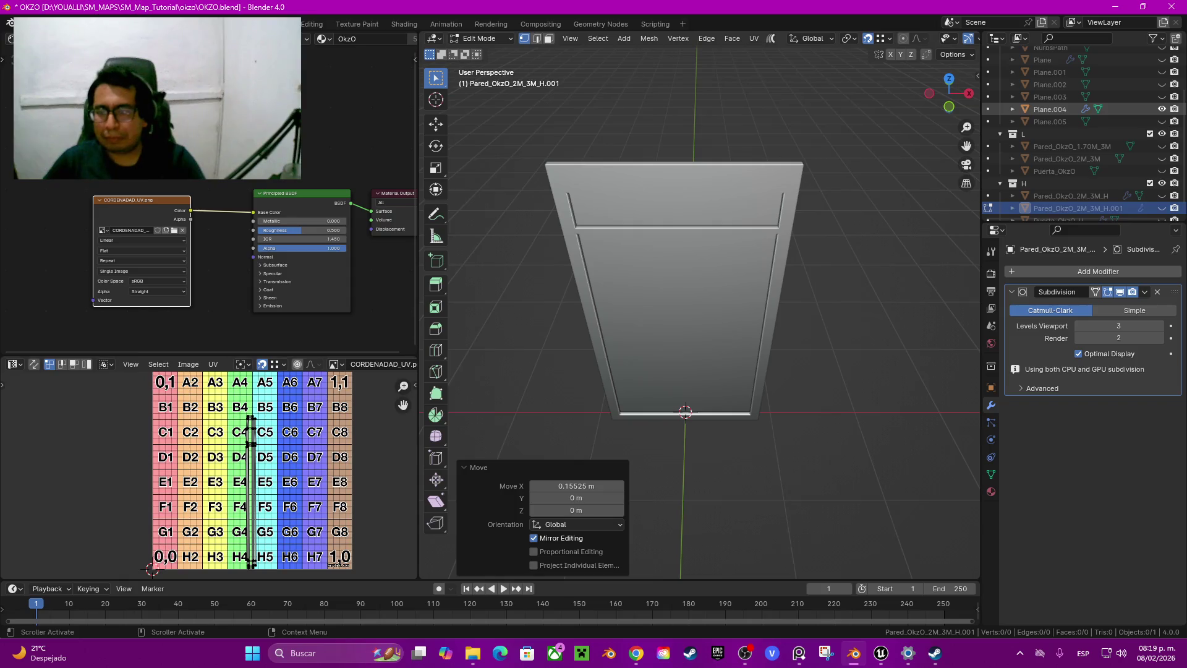
click(1162, 109)
click(1162, 96)
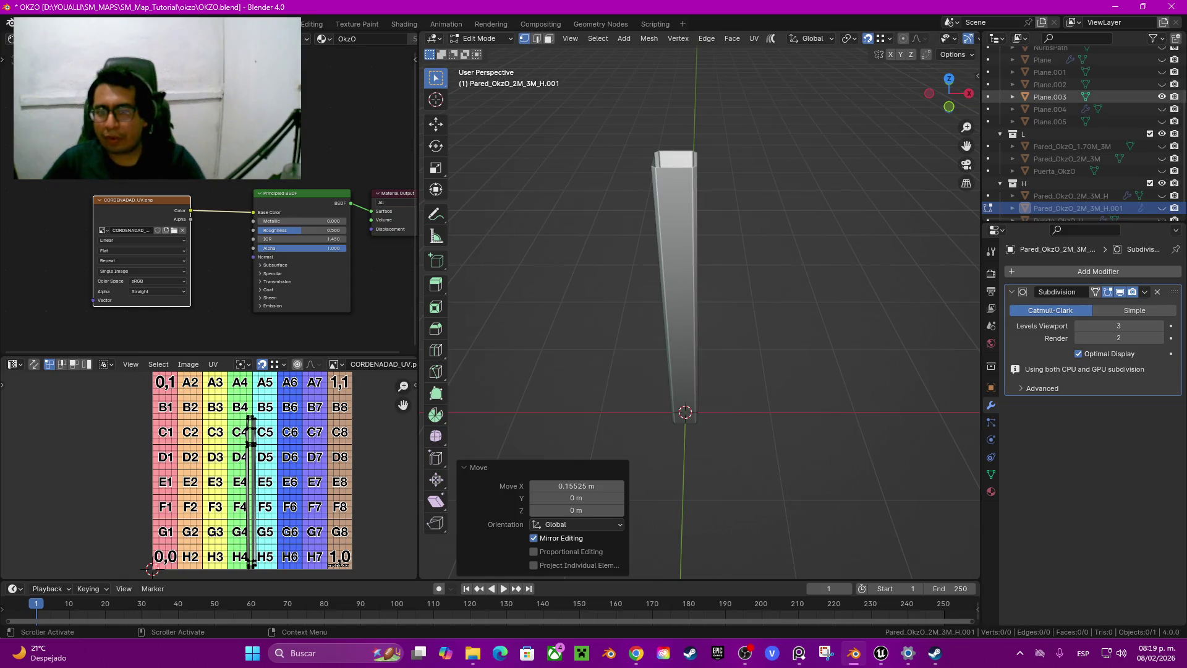
key(Tab)
Rename Plane.003 to Pilar_OkzO and move it into collection L
click(1050, 96)
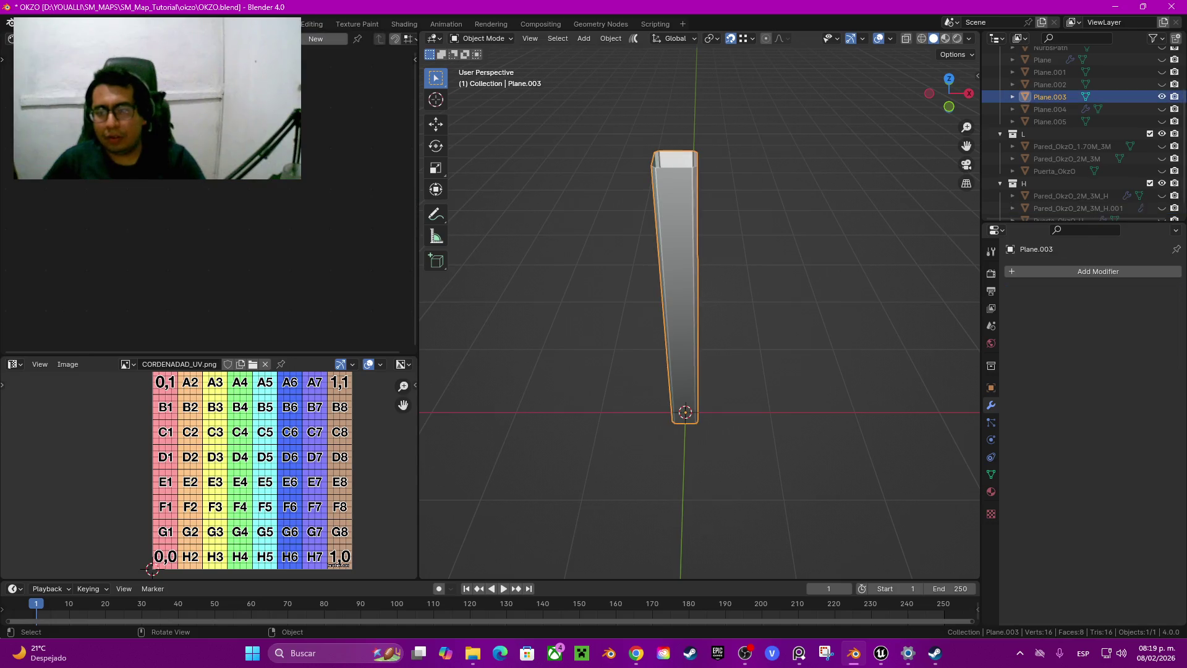
key(F2)
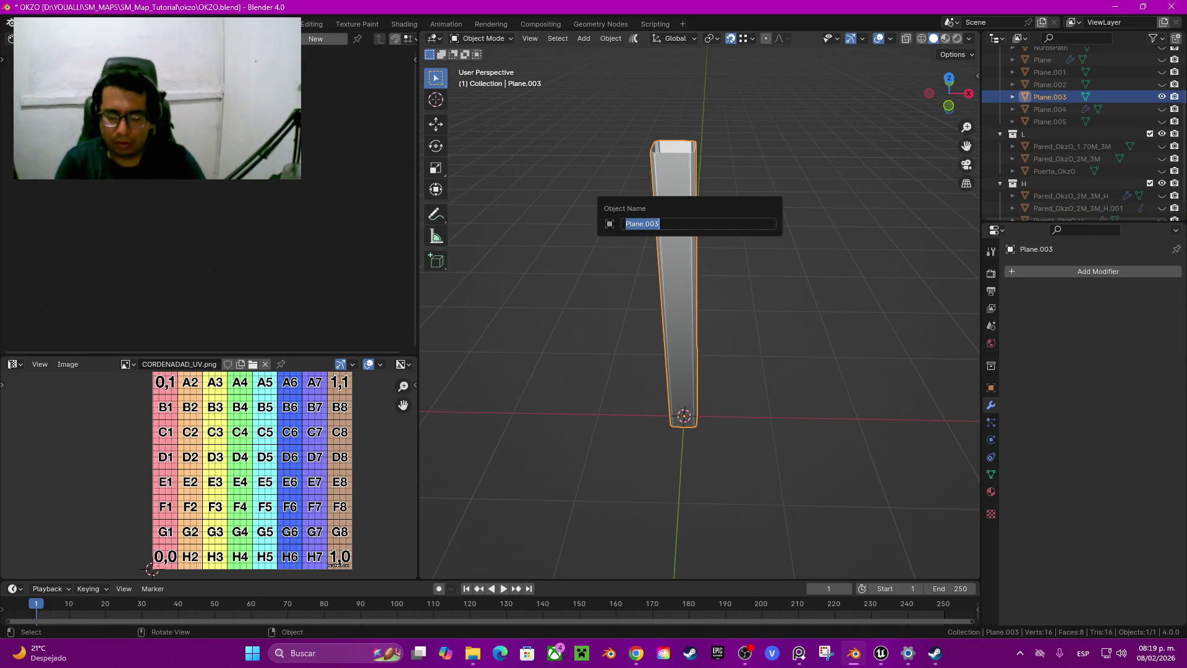
text(Pl)
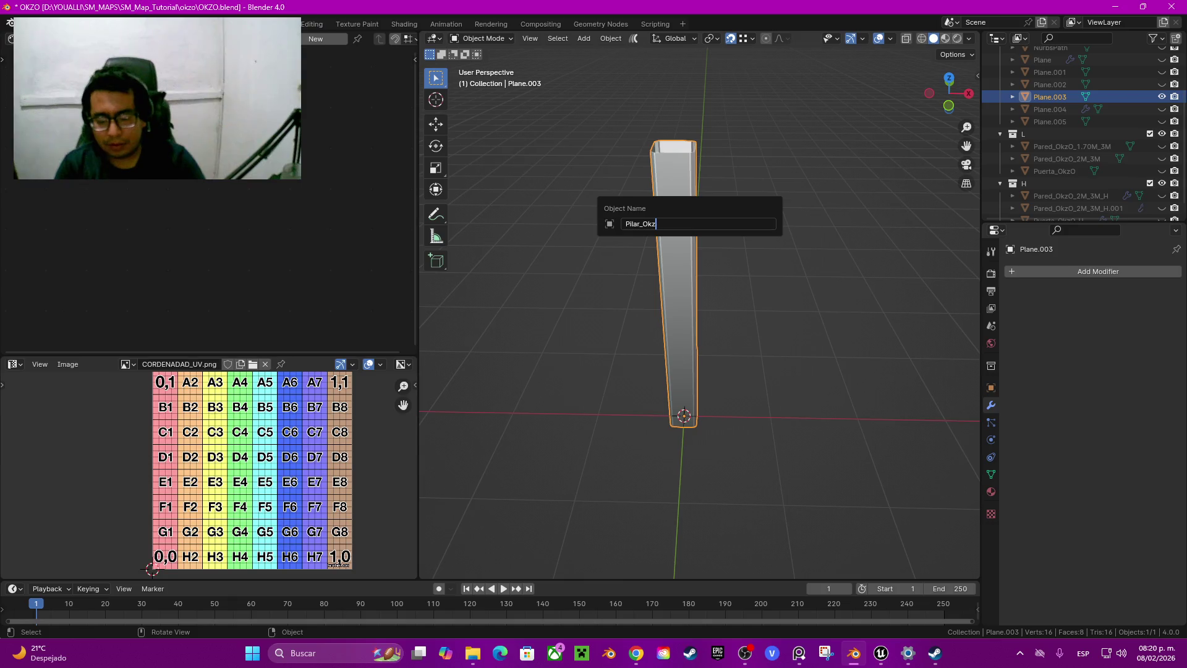
key(Return)
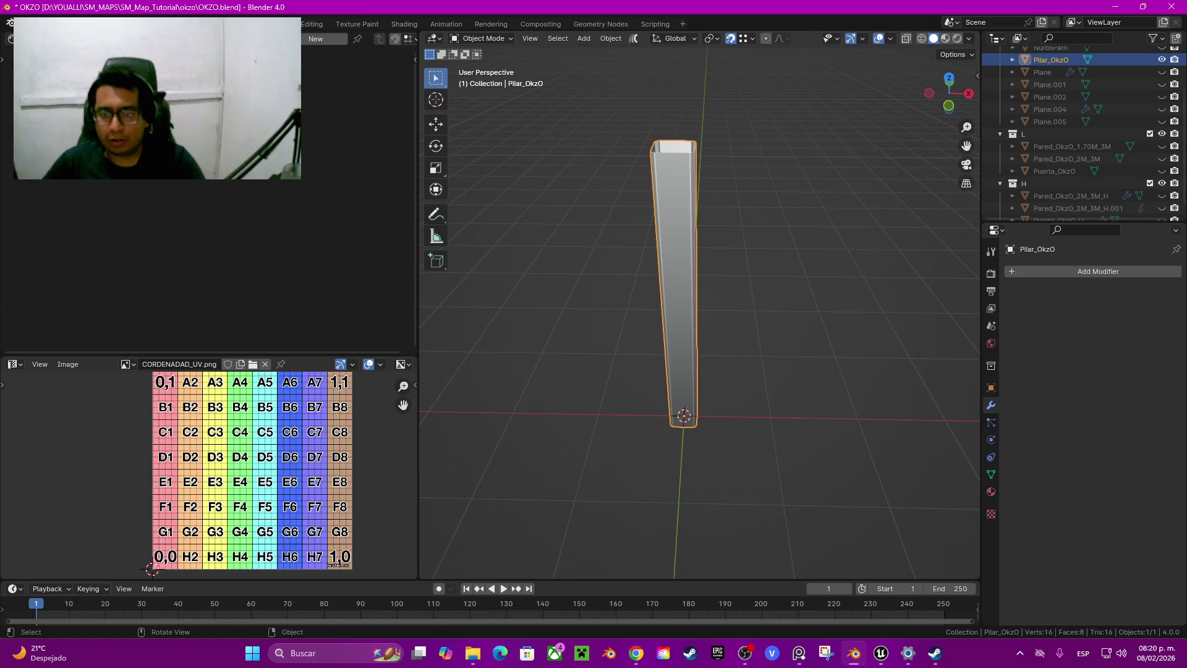
key(m)
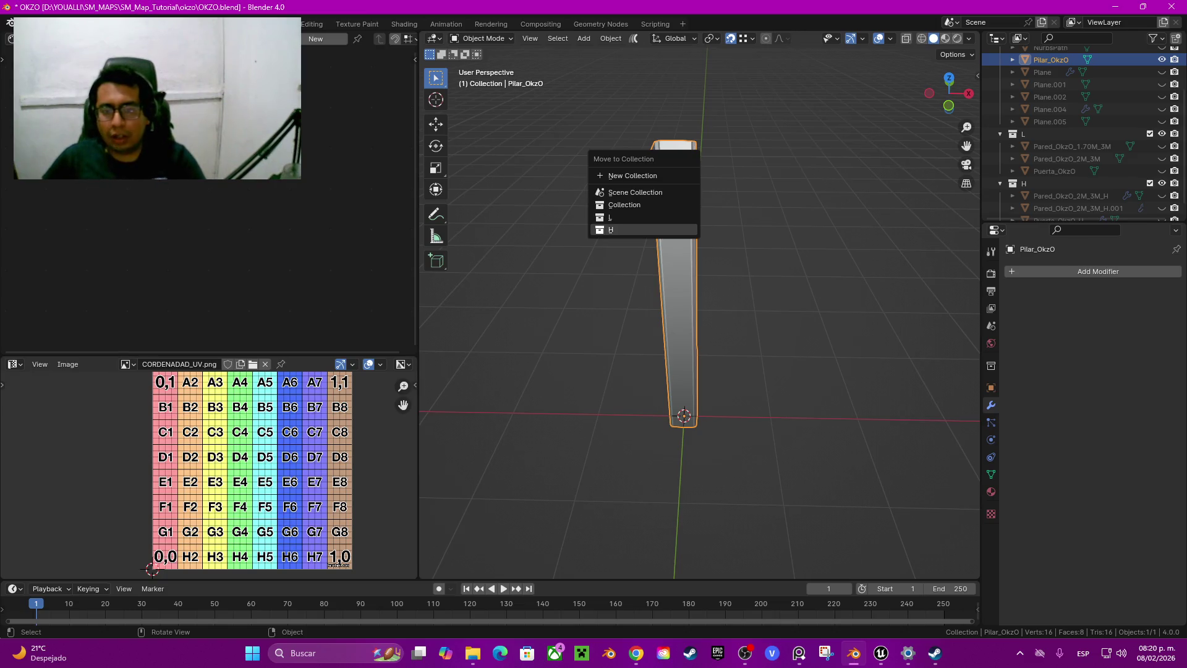
click(618, 217)
Duplicate the pillar in place as Pilar_OkzO.001 and enter Edit Mode on the copy
key(shift+d)
key(Escape)
key(Tab)
mouse_move(680, 310)
middle_down()
mouse_move(705, 315)
mouse_move(668, 321)
middle_up()
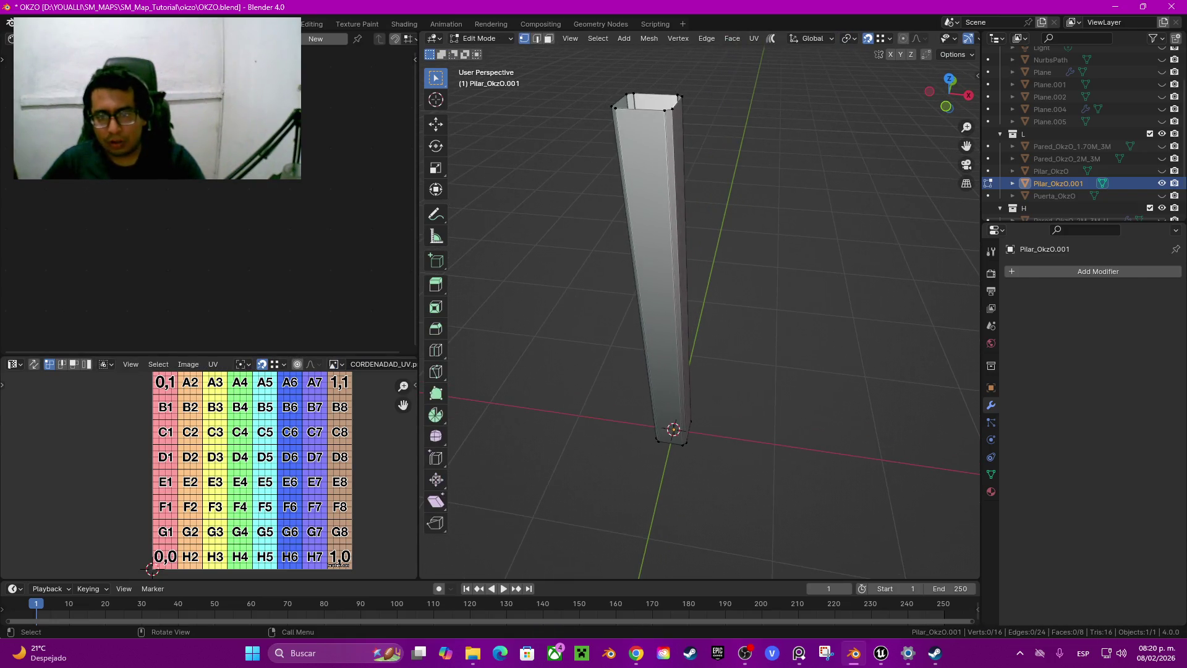
Select all sharp edges of Pilar_OkzO.001 and bevel them at 0.005 m with 2 segments
key(2)
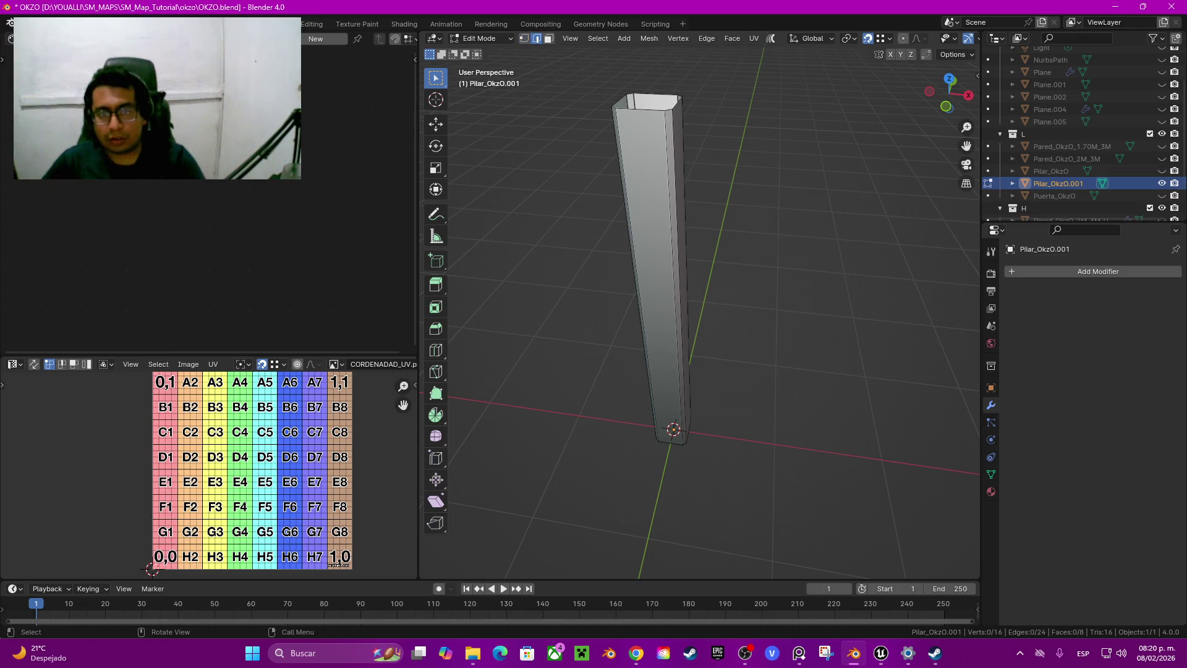
click(598, 39)
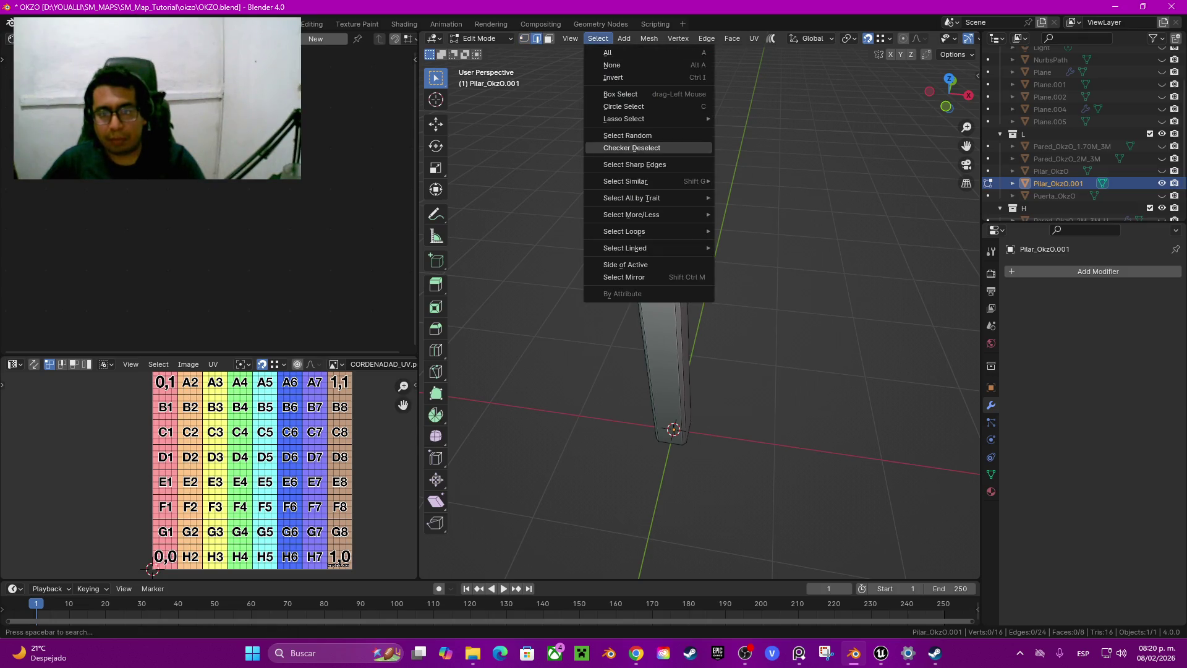
click(649, 164)
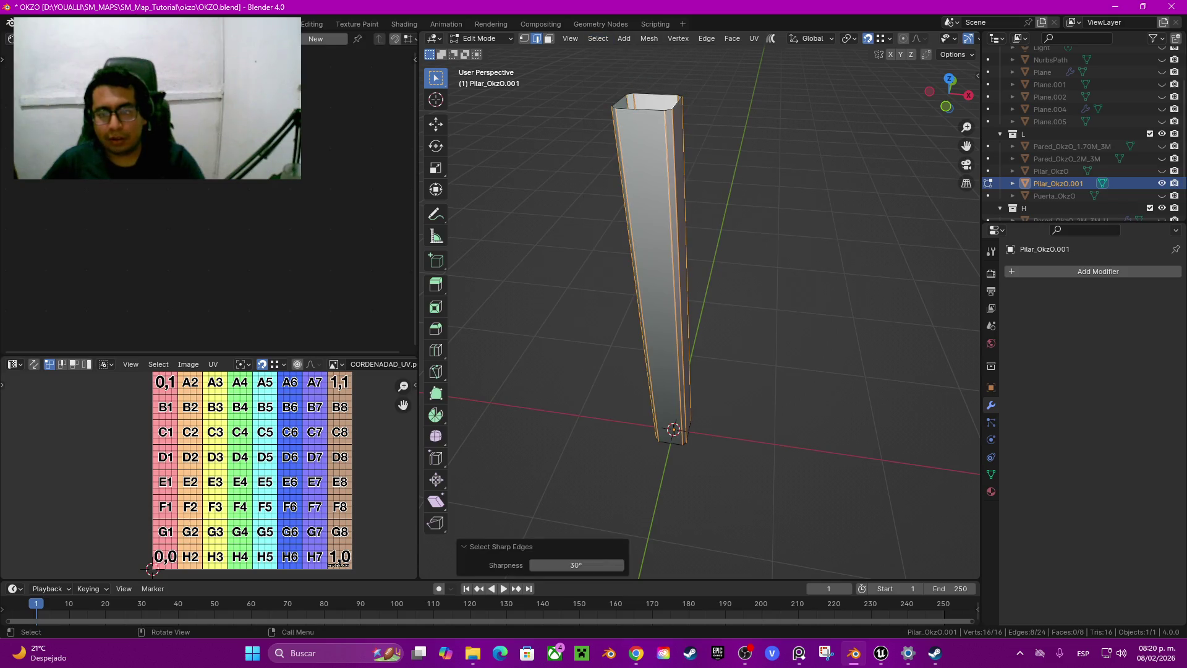
key(ctrl+b)
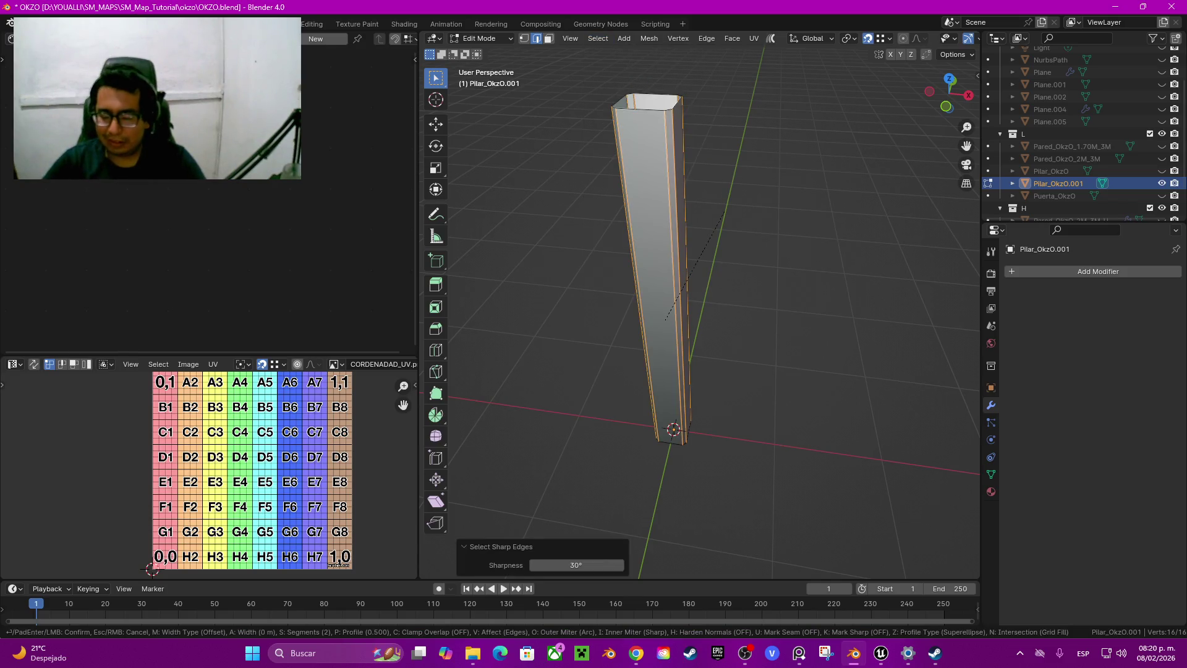
click(725, 212)
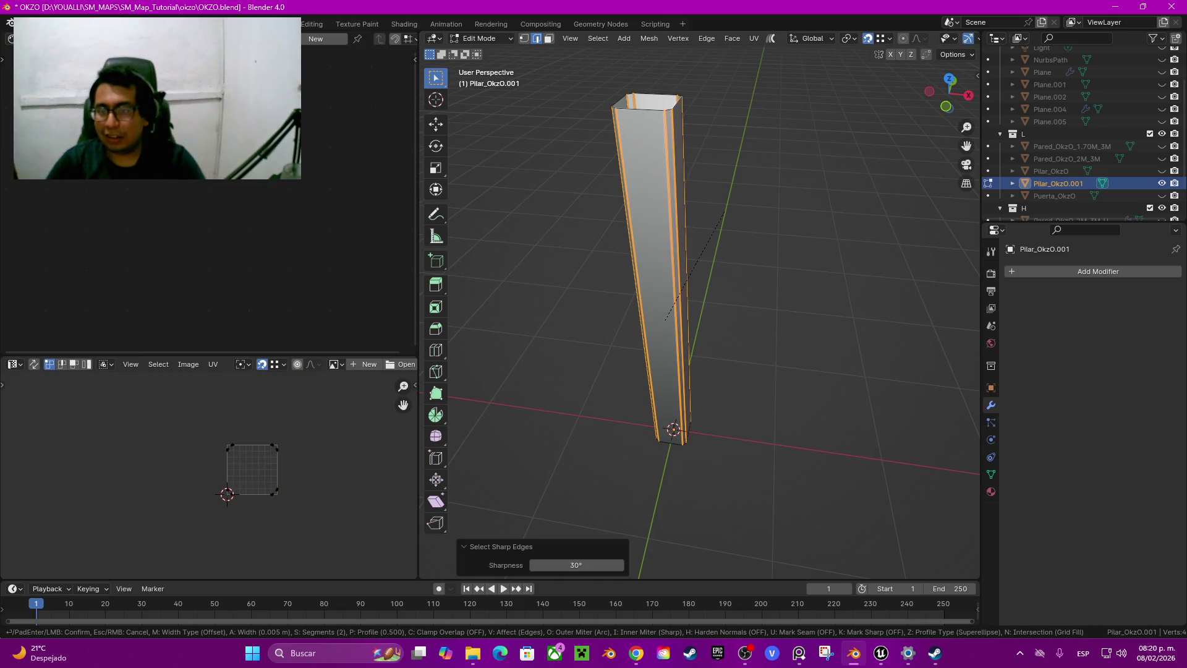
right_click(927, 272)
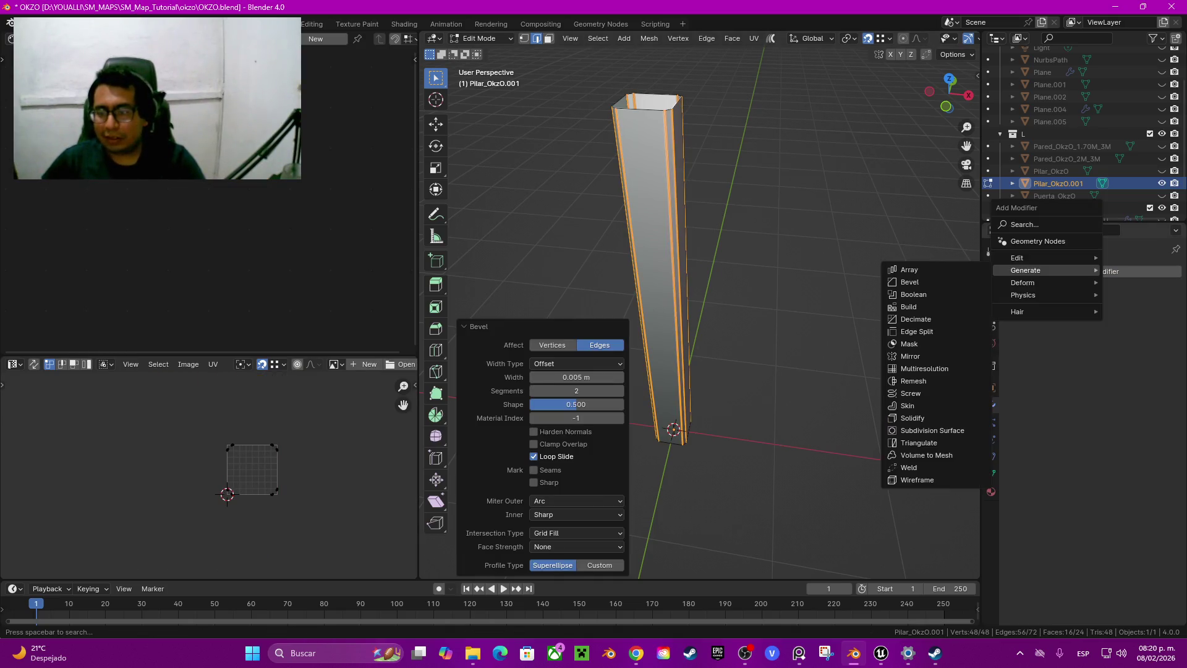
click(1098, 272)
Add a Subdivision Surface modifier to the pillar copy with viewport level 3
mouse_move(1020, 250)
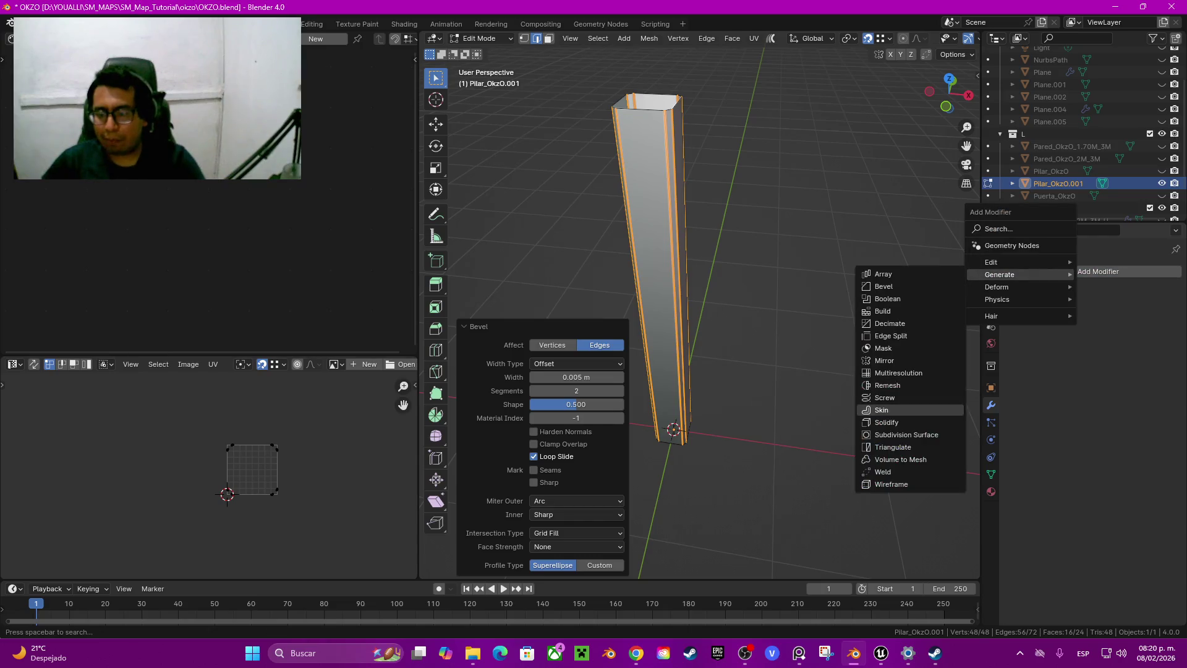
click(909, 435)
click(1160, 326)
click(1161, 326)
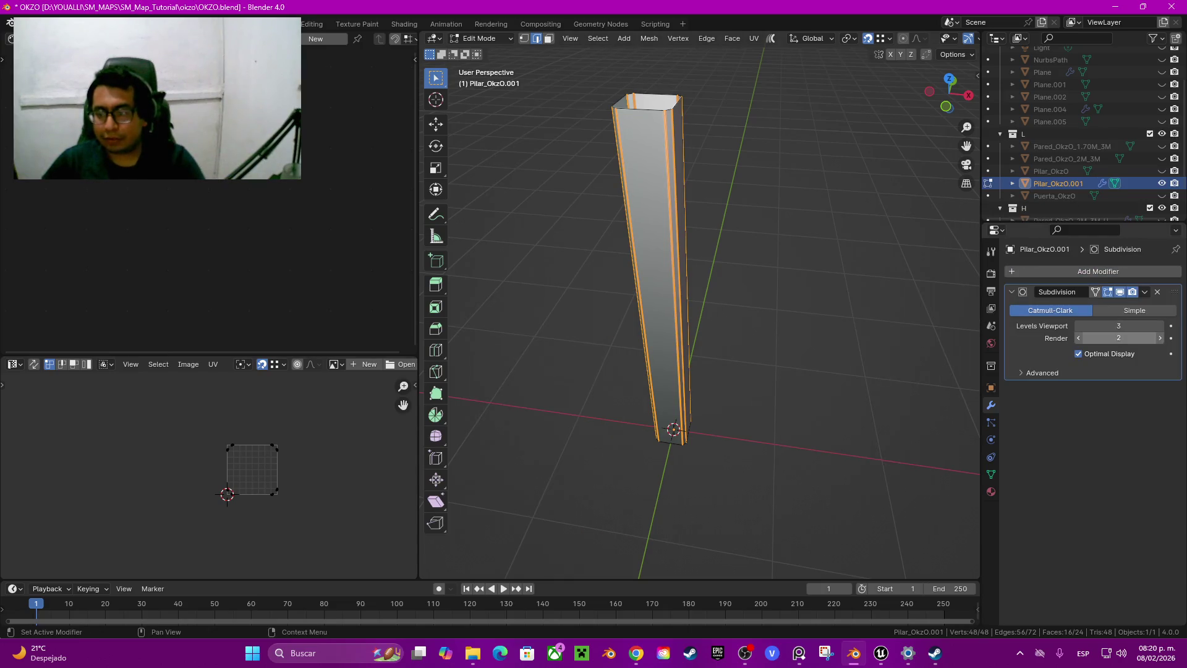
key(alt+a)
middle_drag(698, 309, 760, 290)
scroll(674, 371, up, 3)
Back in Object Mode, move Pilar_OkzO.001 into collection H and hide it
key(Tab)
key(KP_Decimal)
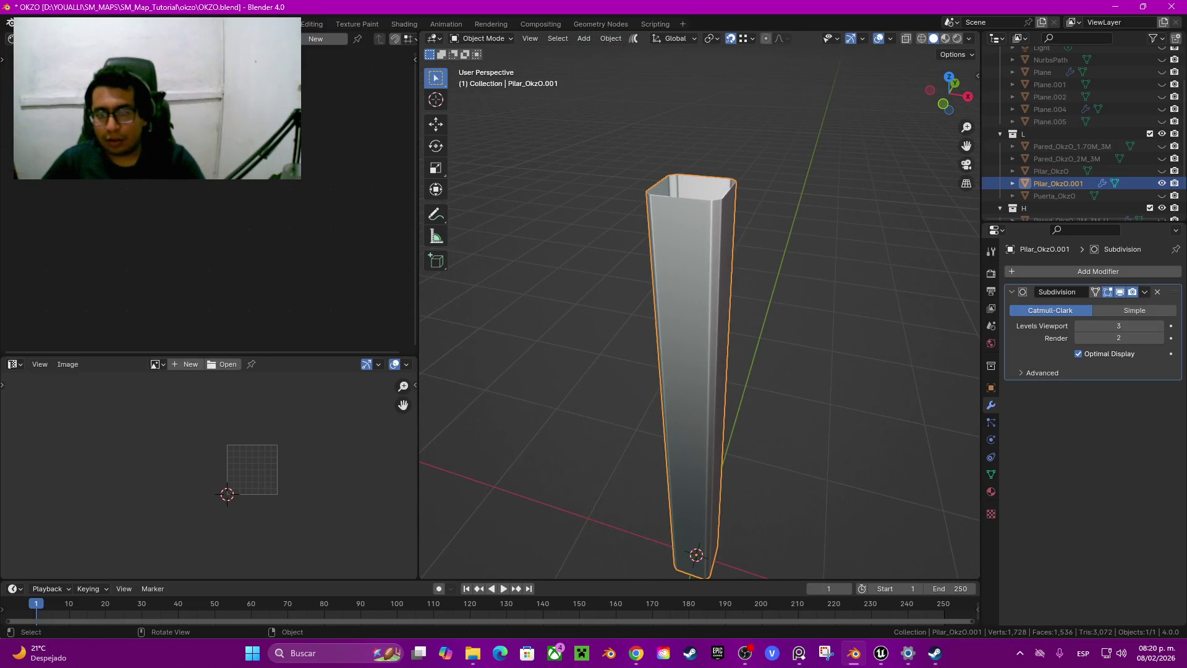
scroll(699, 309, up, 1)
scroll(698, 309, up, 1)
scroll(698, 309, up, 1)
scroll(699, 309, up, 1)
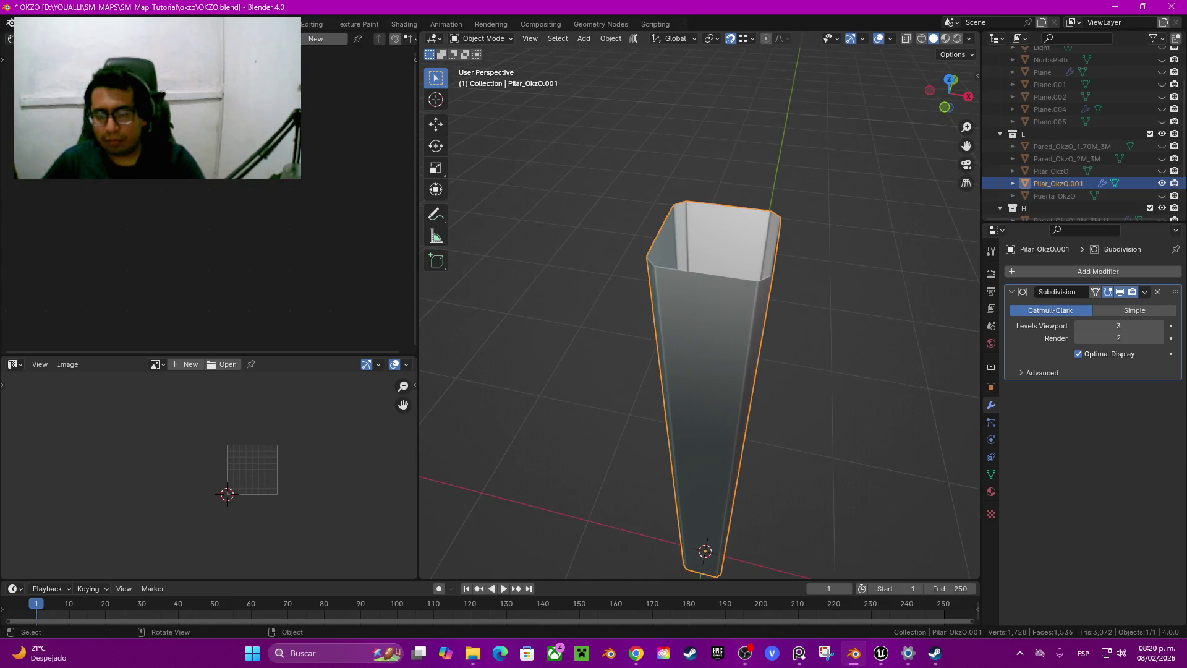
key(m)
key(Down)
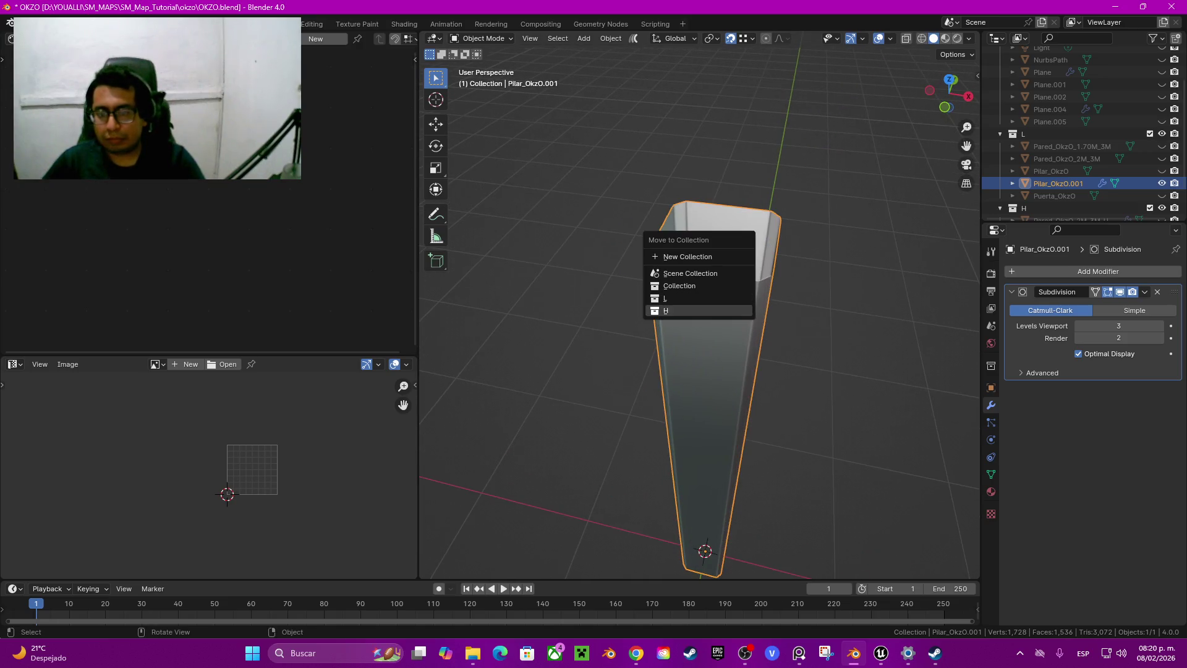
key(Return)
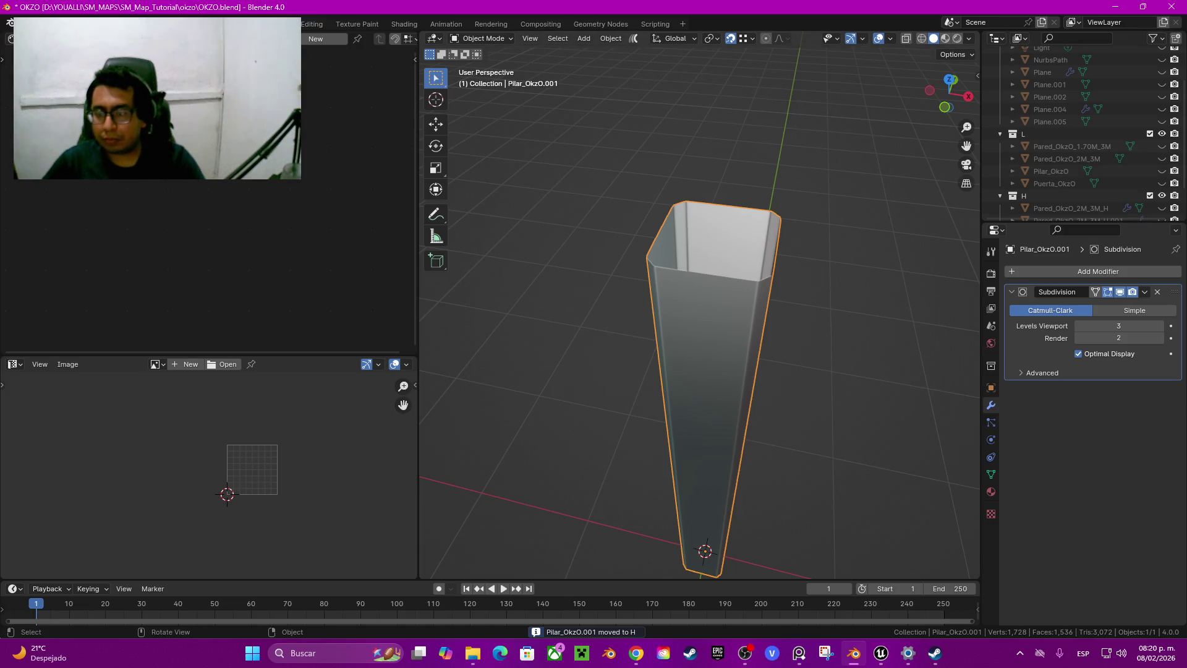
key(h)
scroll(1069, 165, up, 2)
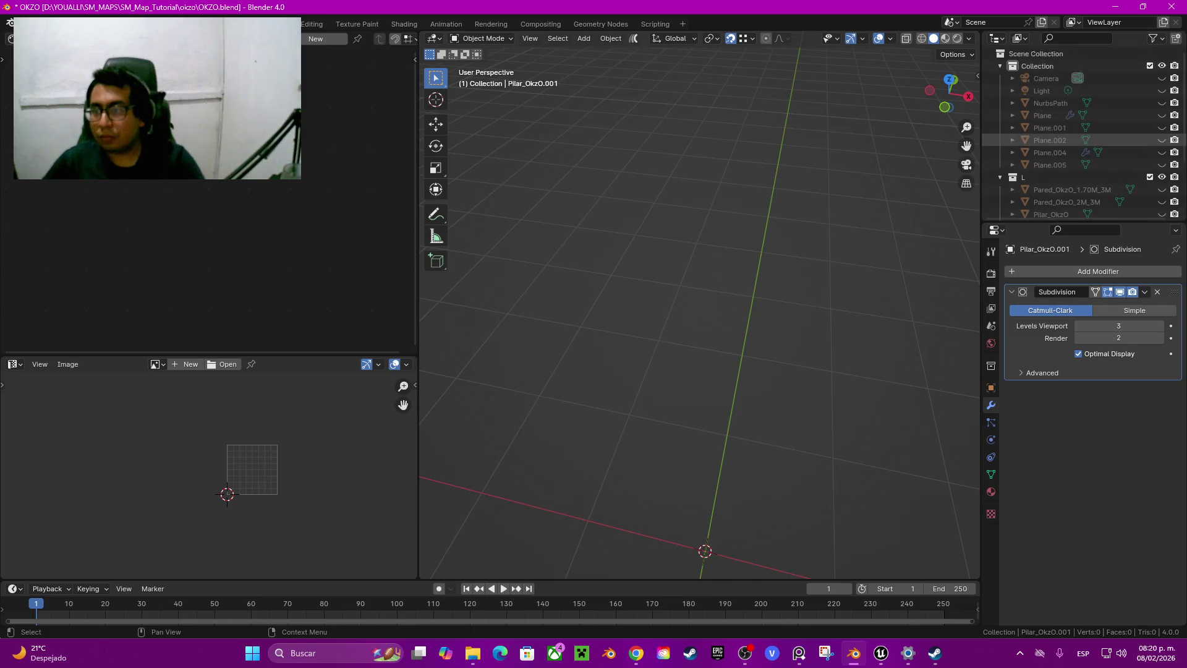
Unhide the wall plane Plane.002 and select it in the viewport
scroll(1070, 165, down, 3)
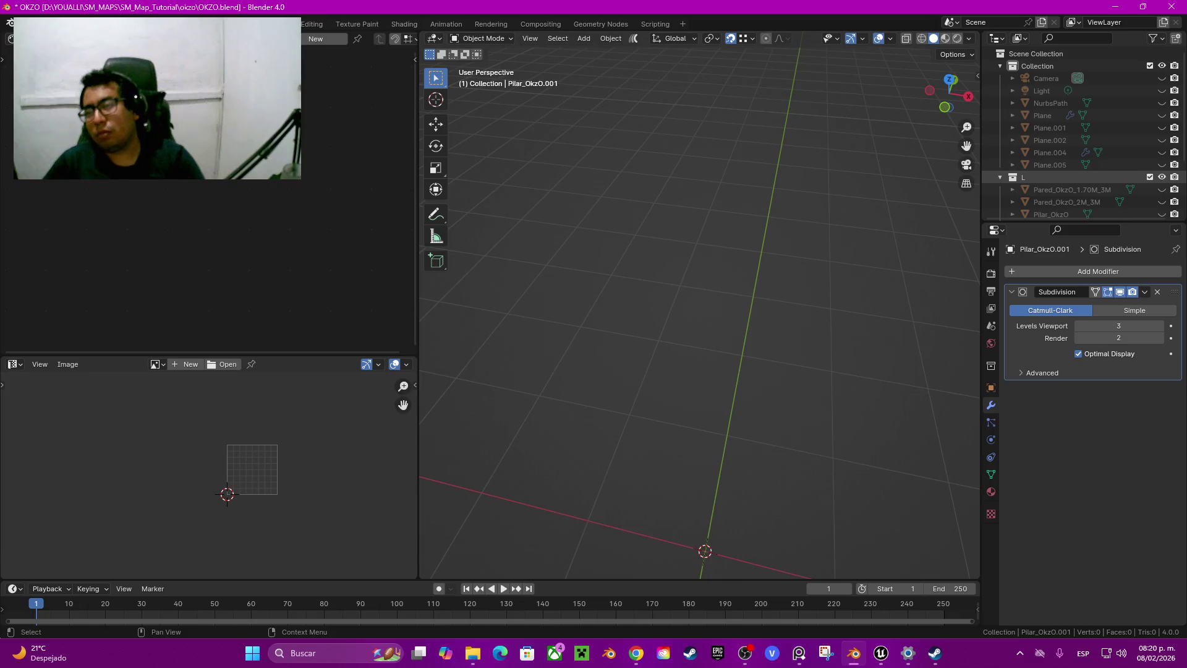
scroll(1088, 136, down, 3)
scroll(1088, 174, up, 2)
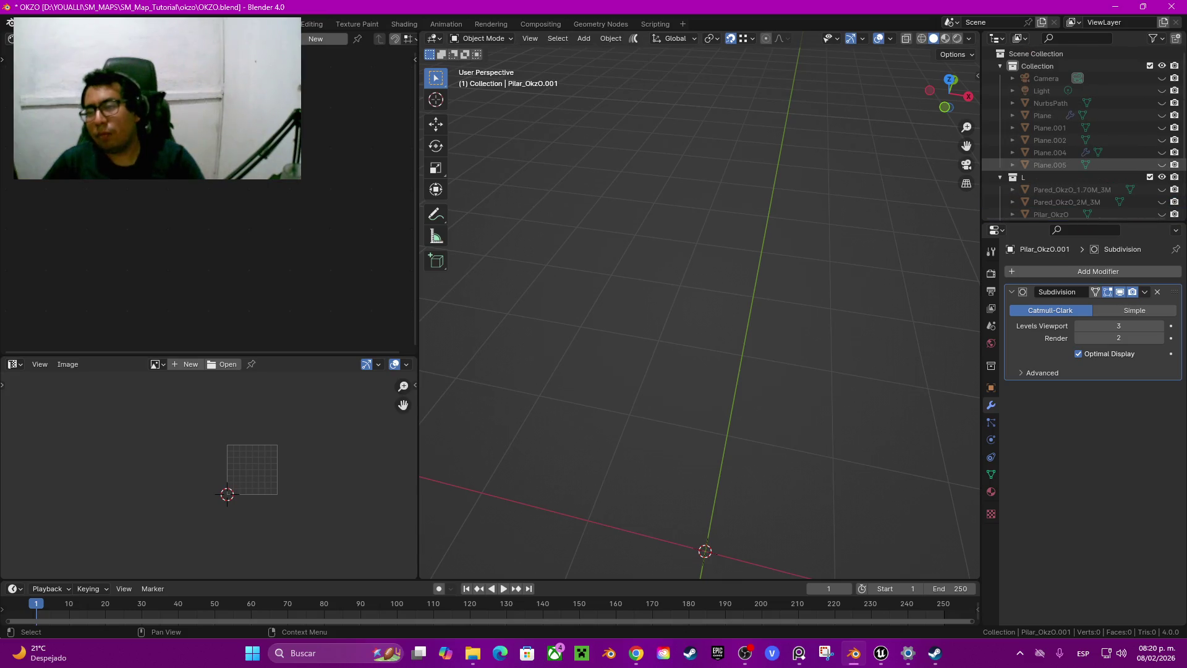
scroll(1088, 167, up, 1)
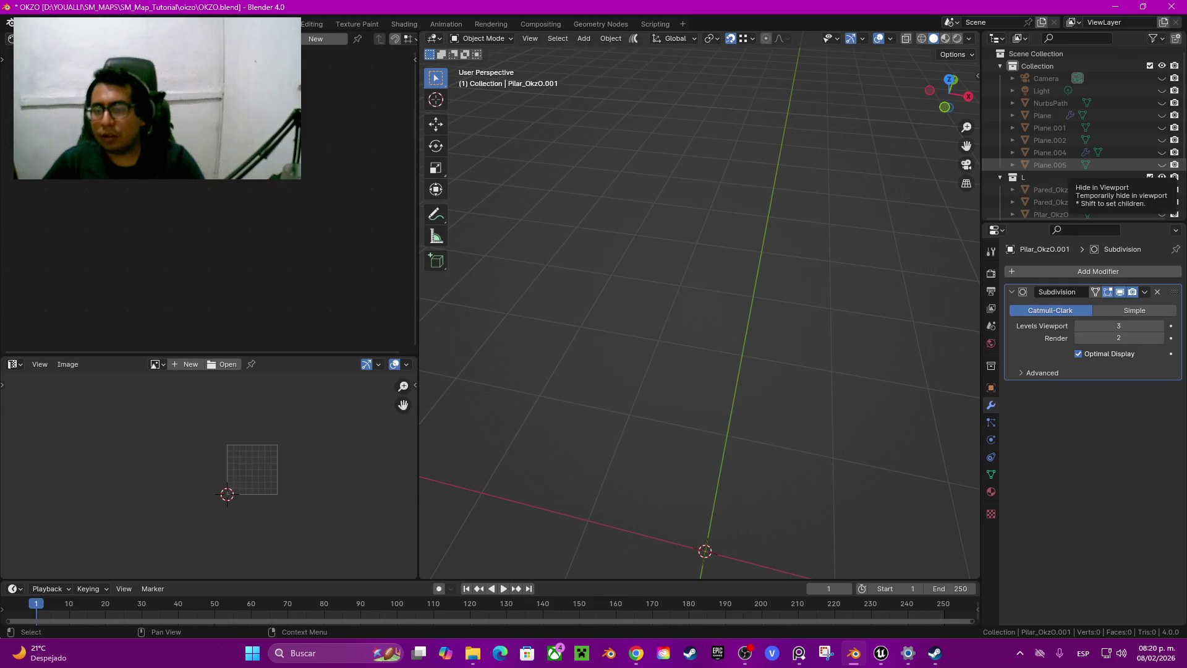
click(1162, 128)
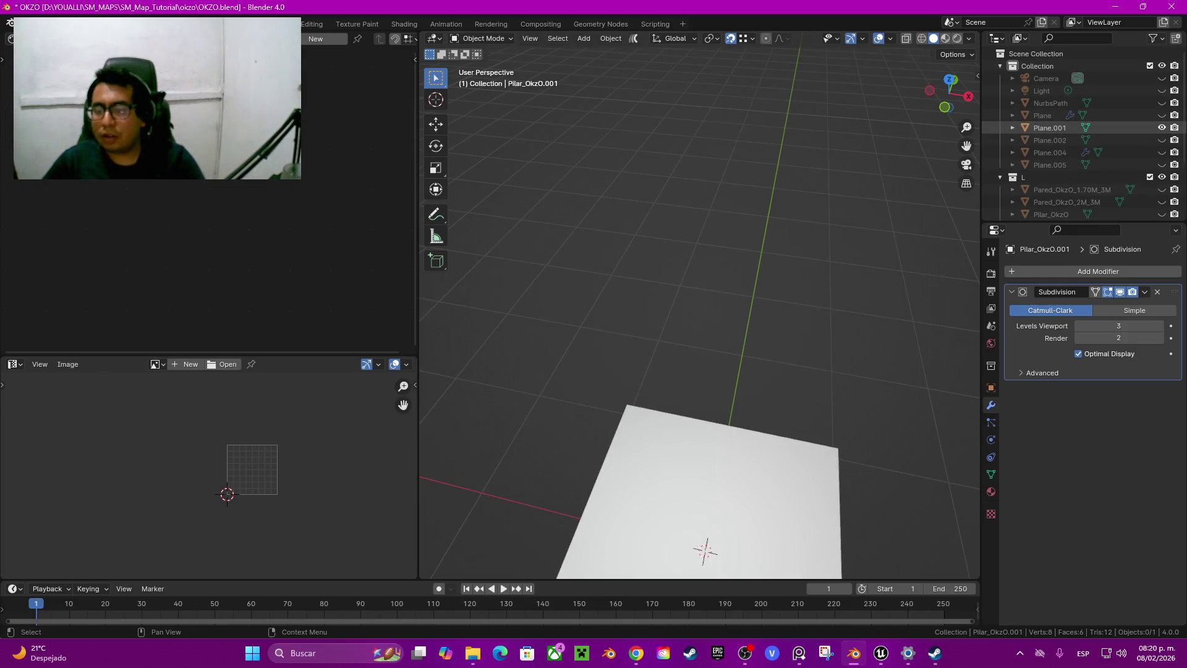
click(1162, 128)
click(1161, 140)
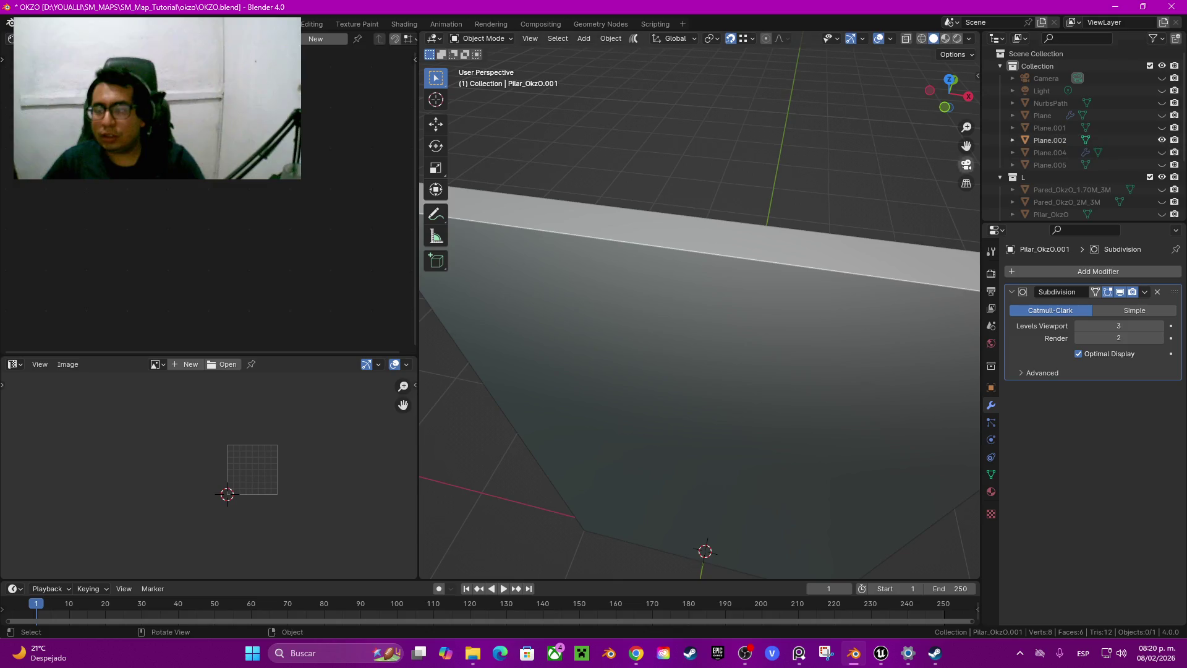
scroll(698, 310, down, 6)
middle_drag(699, 309, 708, 235)
click(711, 321)
middle_drag(711, 322, 989, 321)
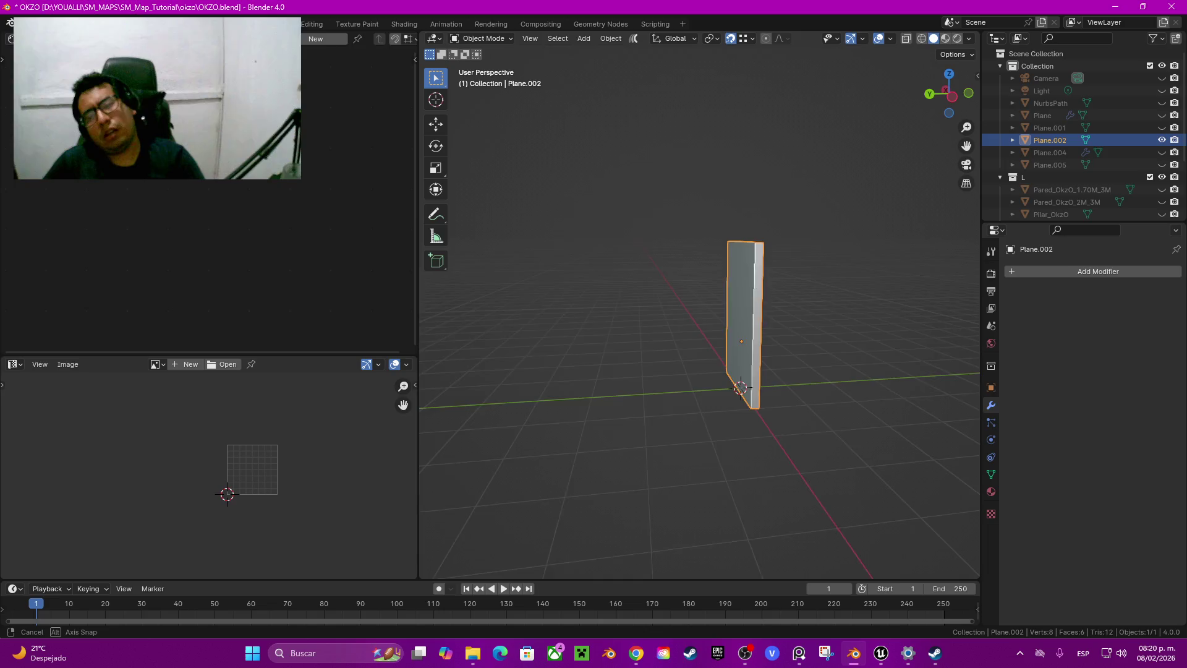
scroll(699, 309, up, 2)
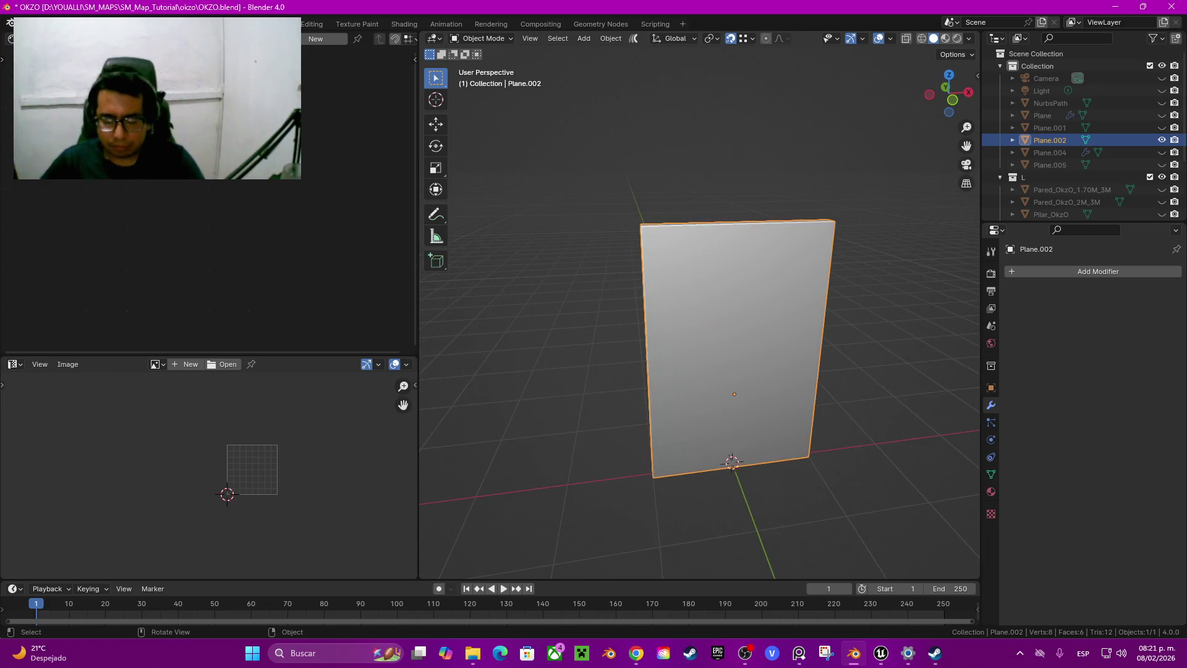
key(Tab)
key(Tab)
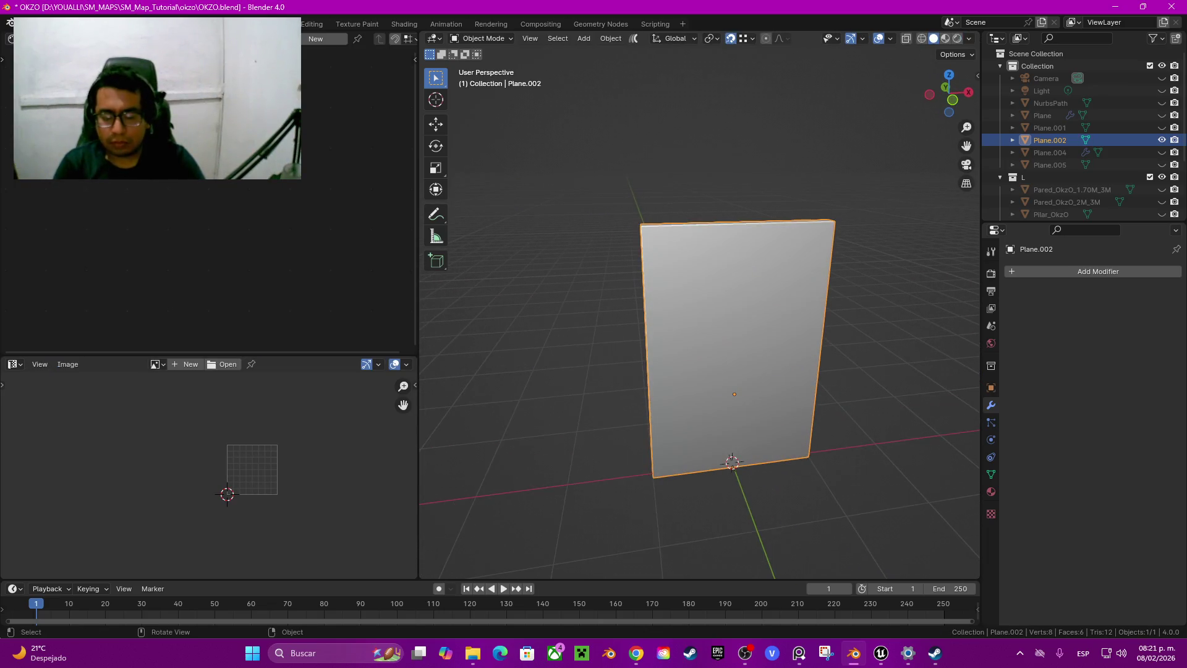
Rename the wall to Pared_OkzO_Concreto and move it into collection L
key(F2)
text(Pare)
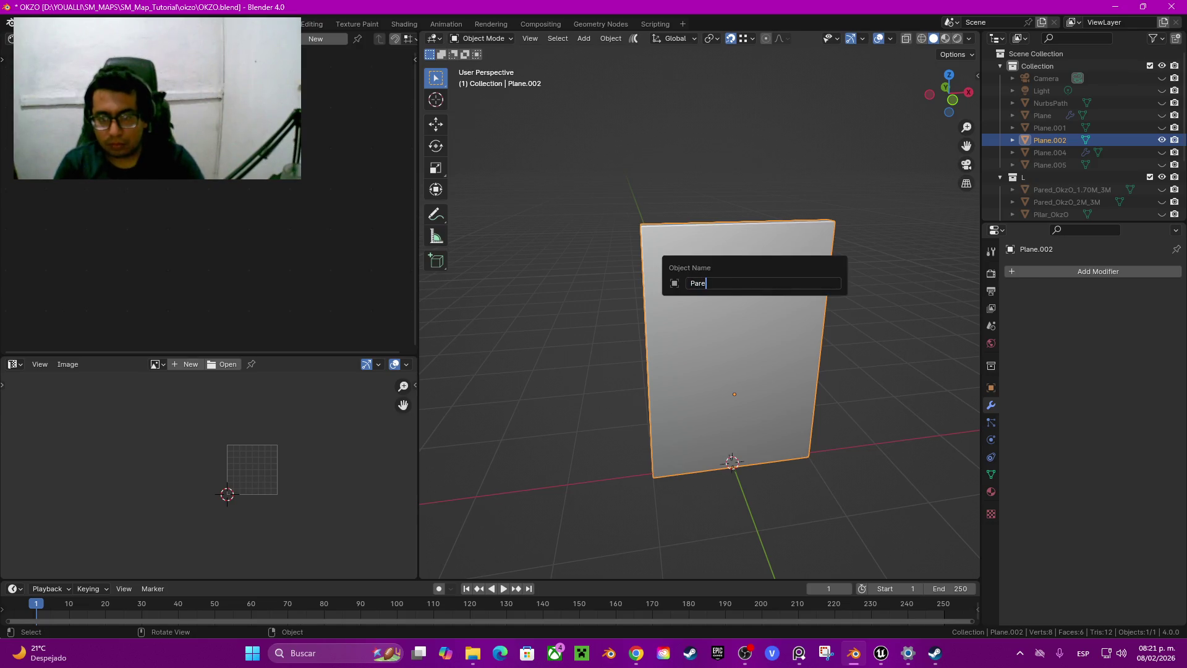
text(d_)
text(Okz)
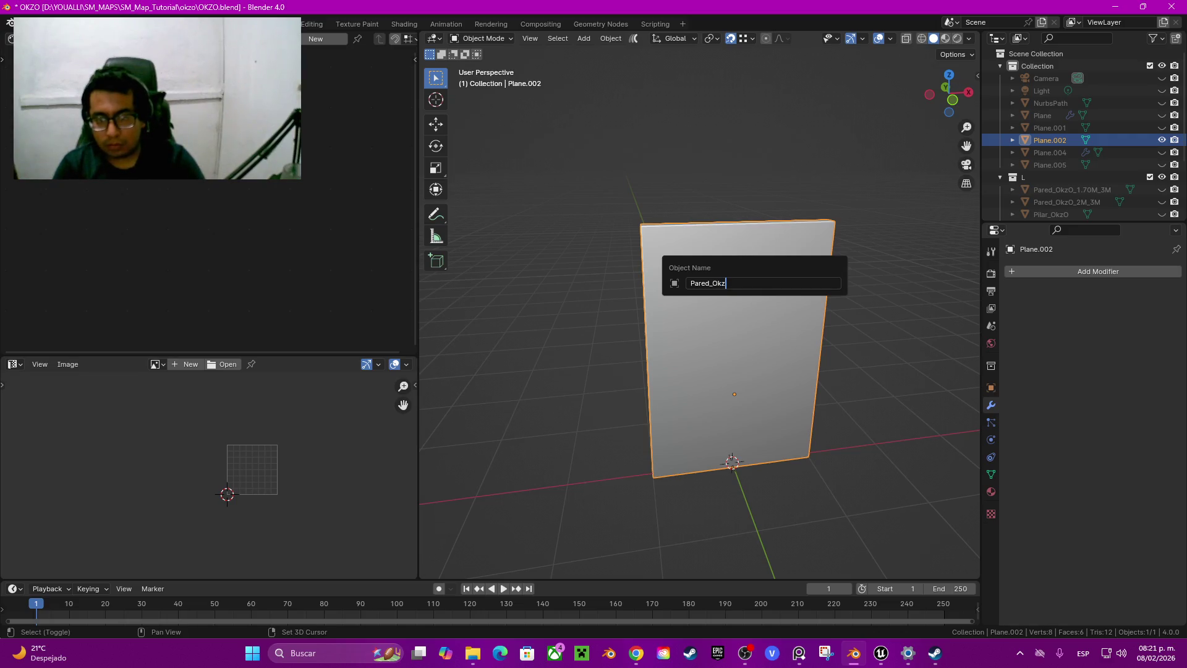
text(O_)
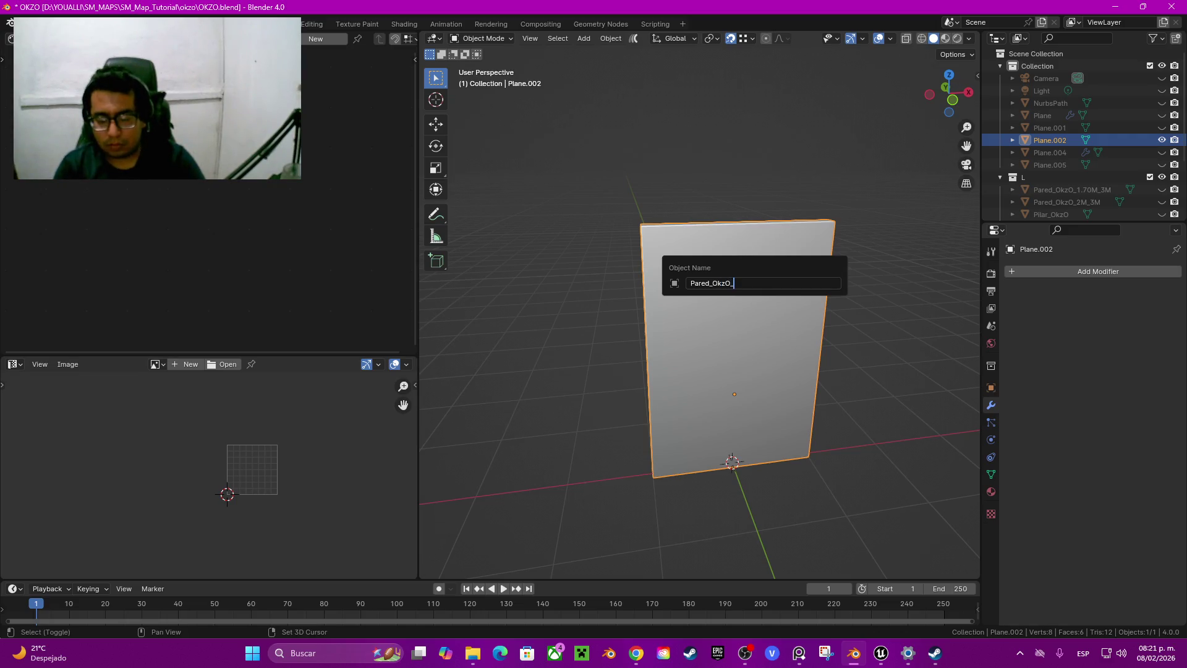
text(Concret)
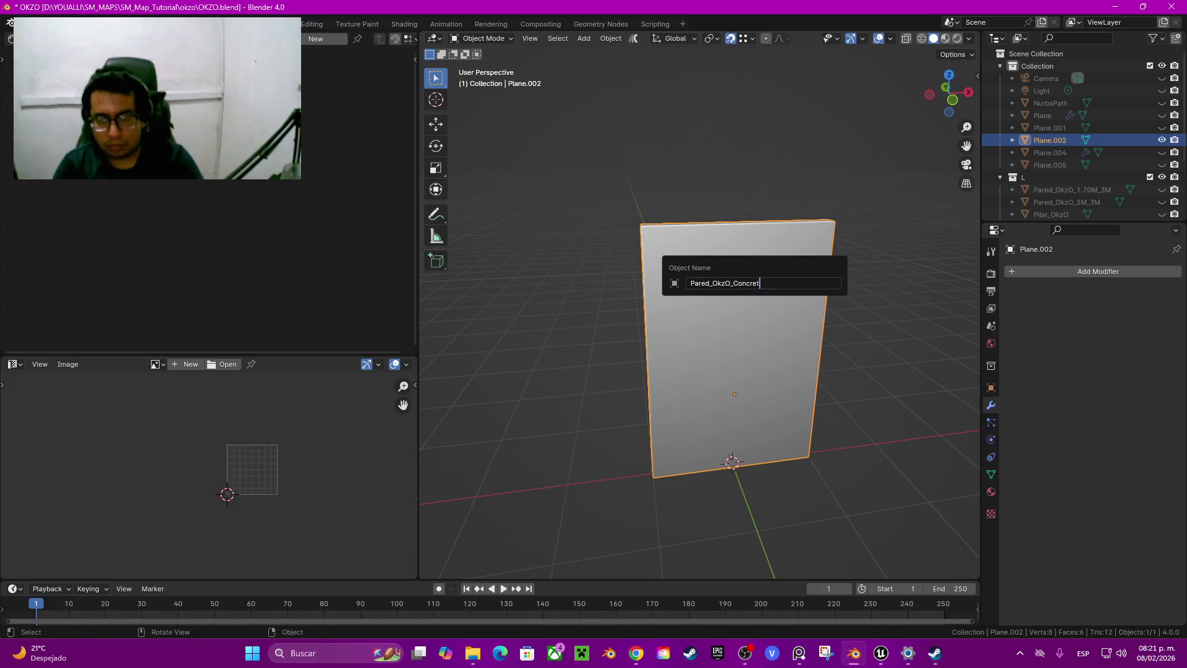
text(o)
key(Return)
key(m)
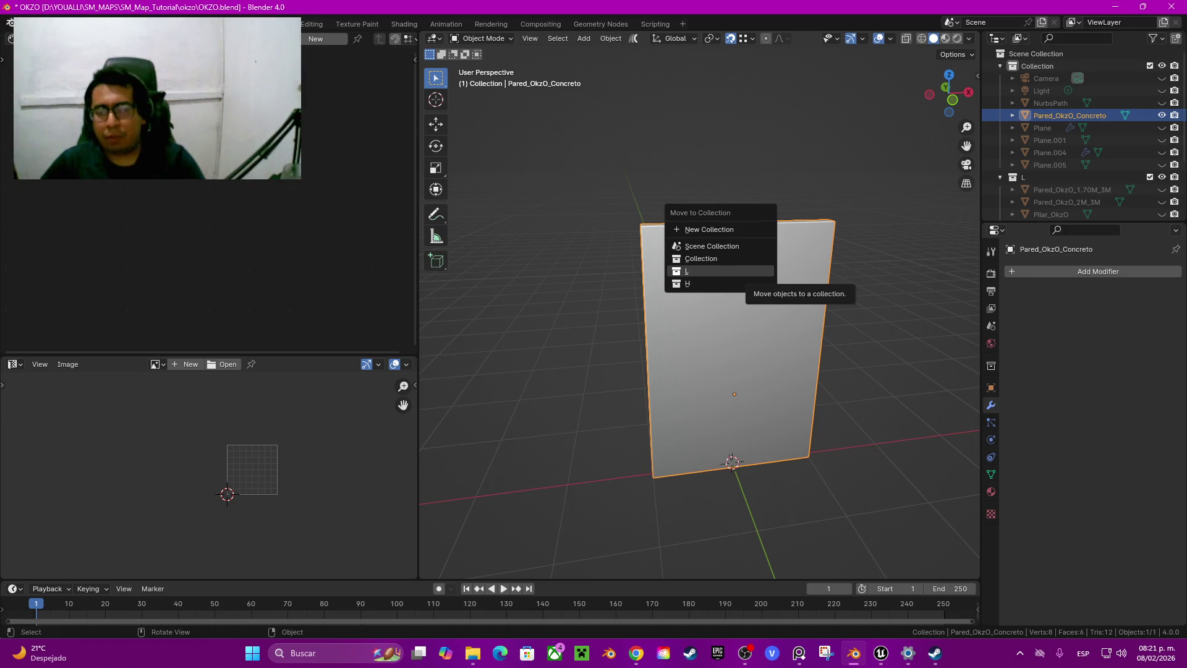
key(Return)
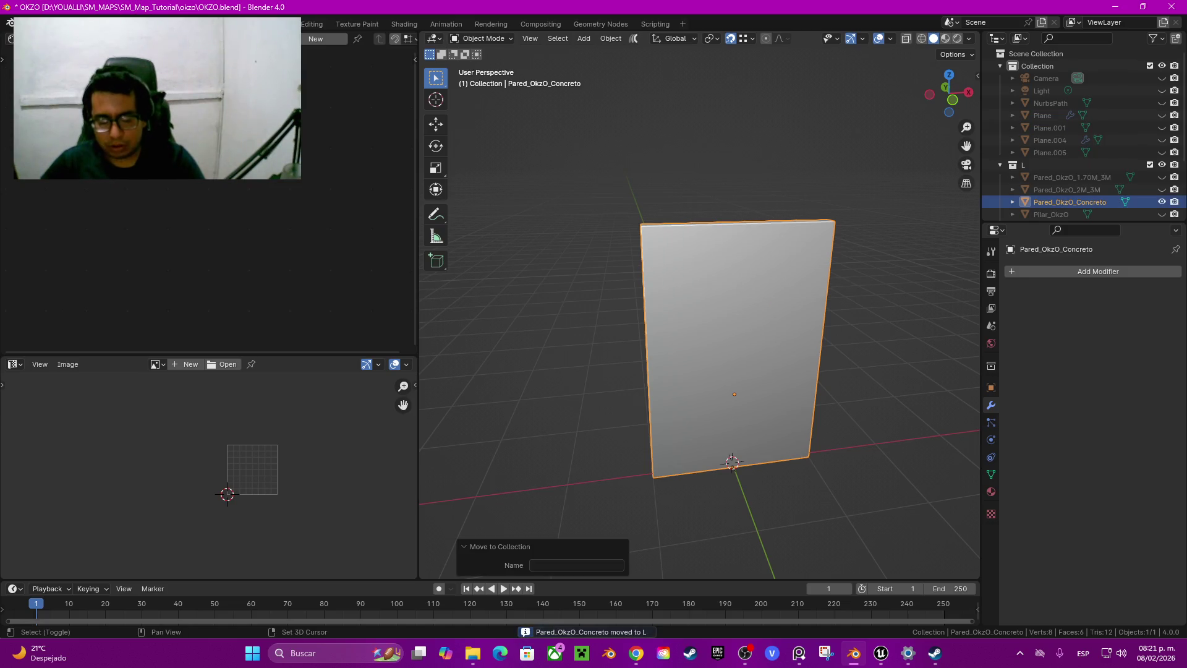
Duplicate the wall in place, move the copy Pared_OkzO_Concreto.001 into collection H, and select it
key(shift+d)
key(Escape)
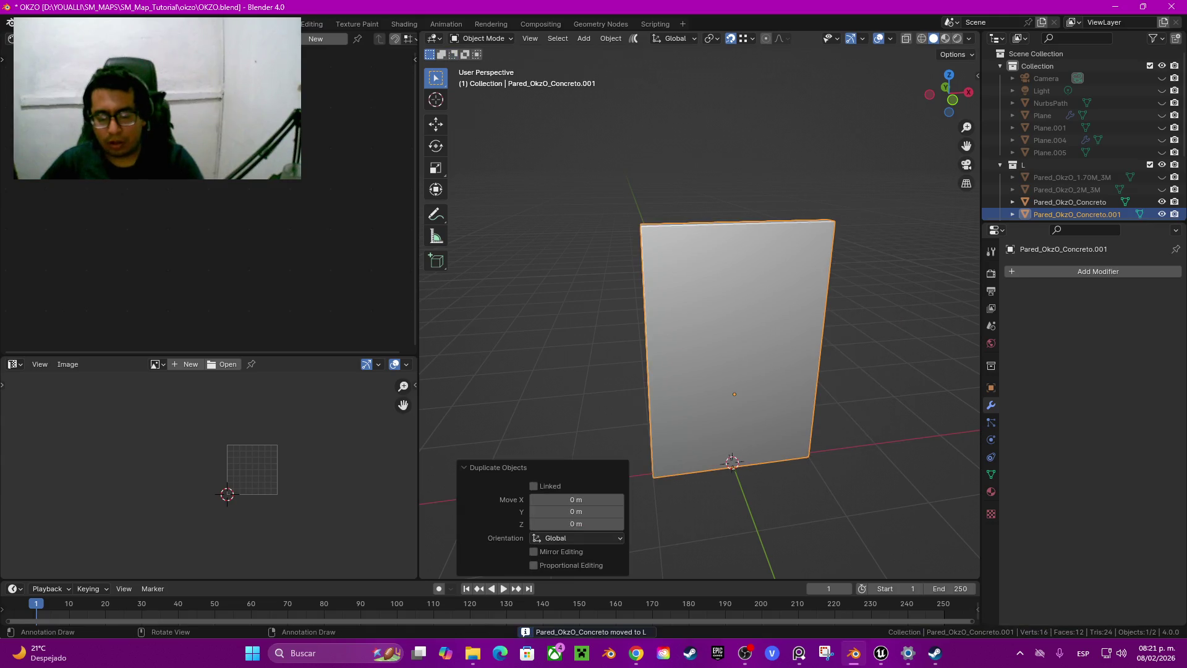
key(m)
key(Return)
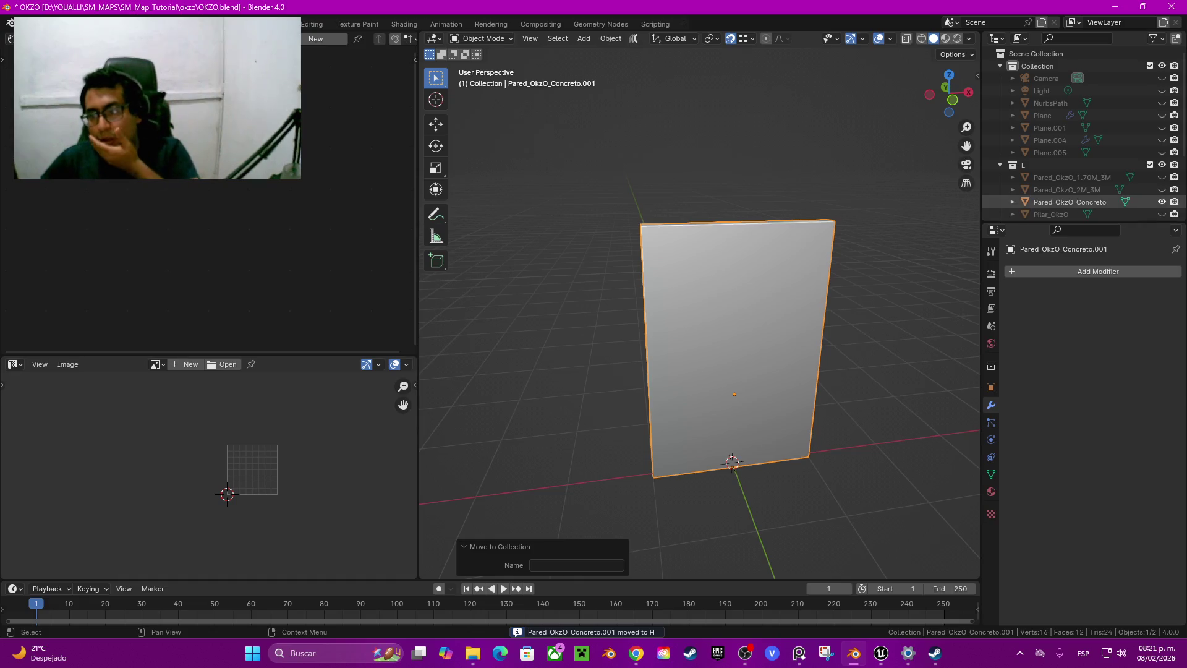
scroll(1063, 202, down, 5)
click(1076, 183)
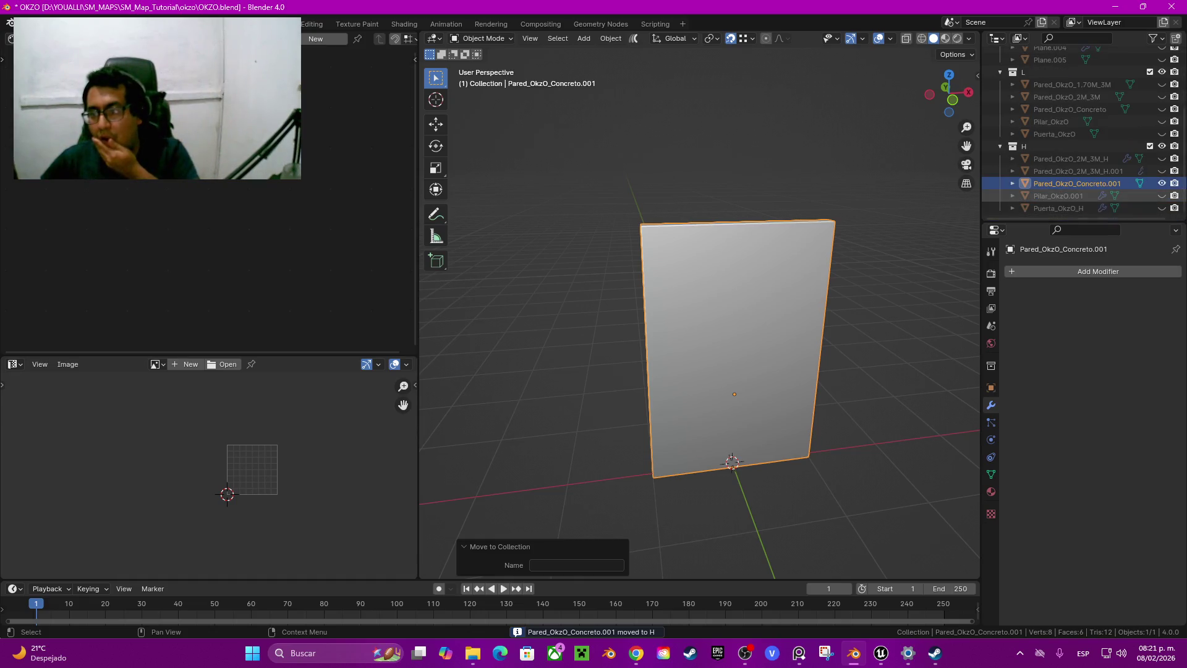
Hide the Pared_OkzO_Concreto.001 copy and unhide the tiled floor Plane
key(h)
scroll(1076, 192, up, 5)
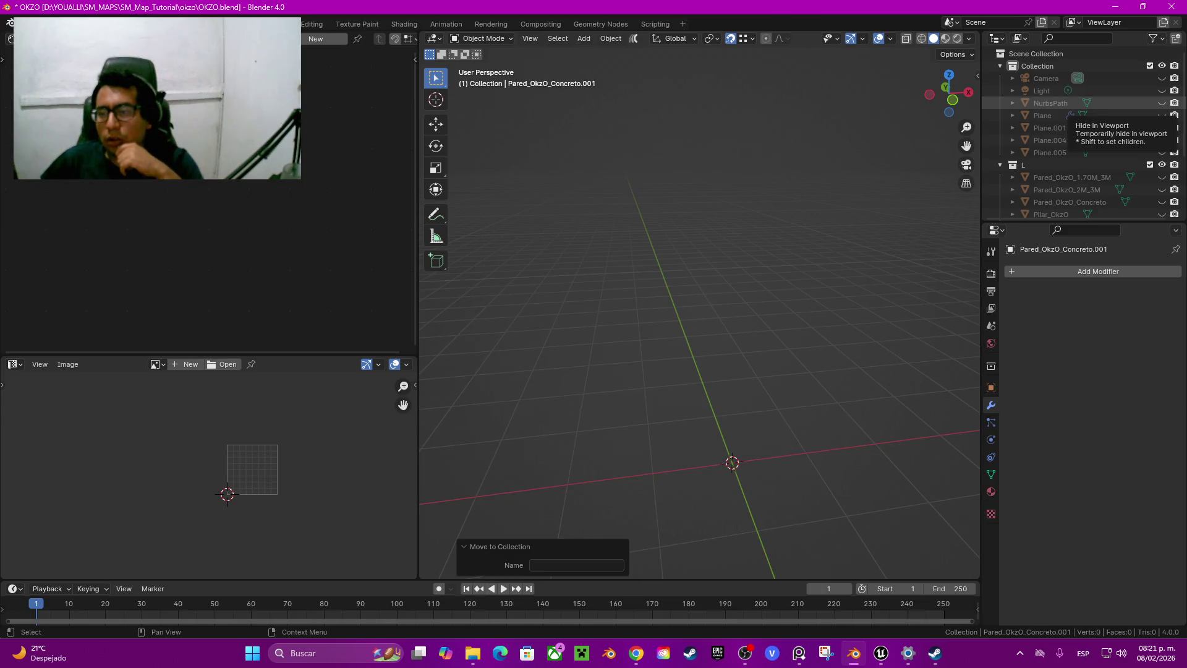
click(1161, 115)
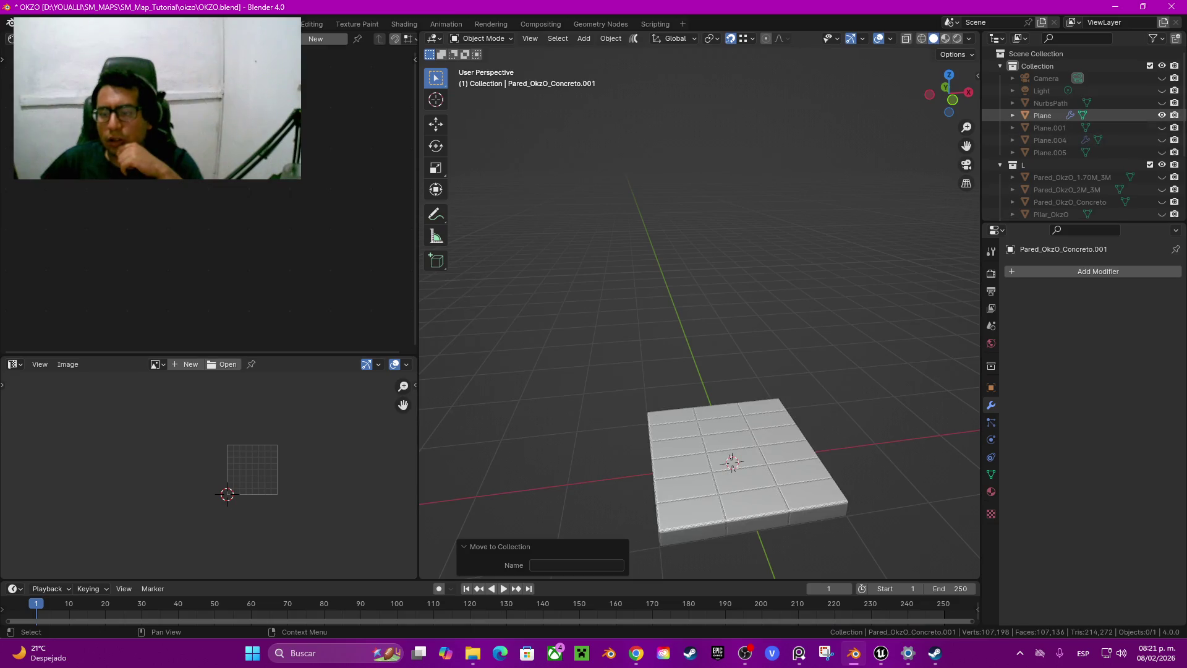
Swap to the plain slab Plane.001, rename it Suelo_Exteriro_OkzO, and move it into collection L
click(1162, 115)
click(1162, 128)
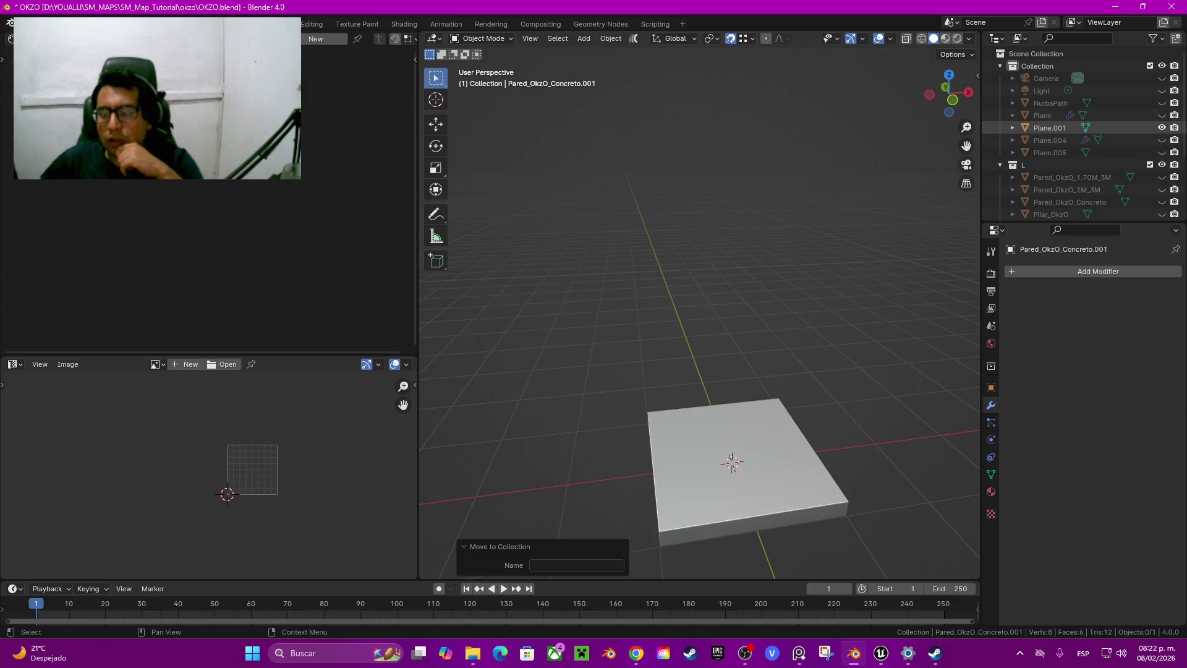
click(1050, 127)
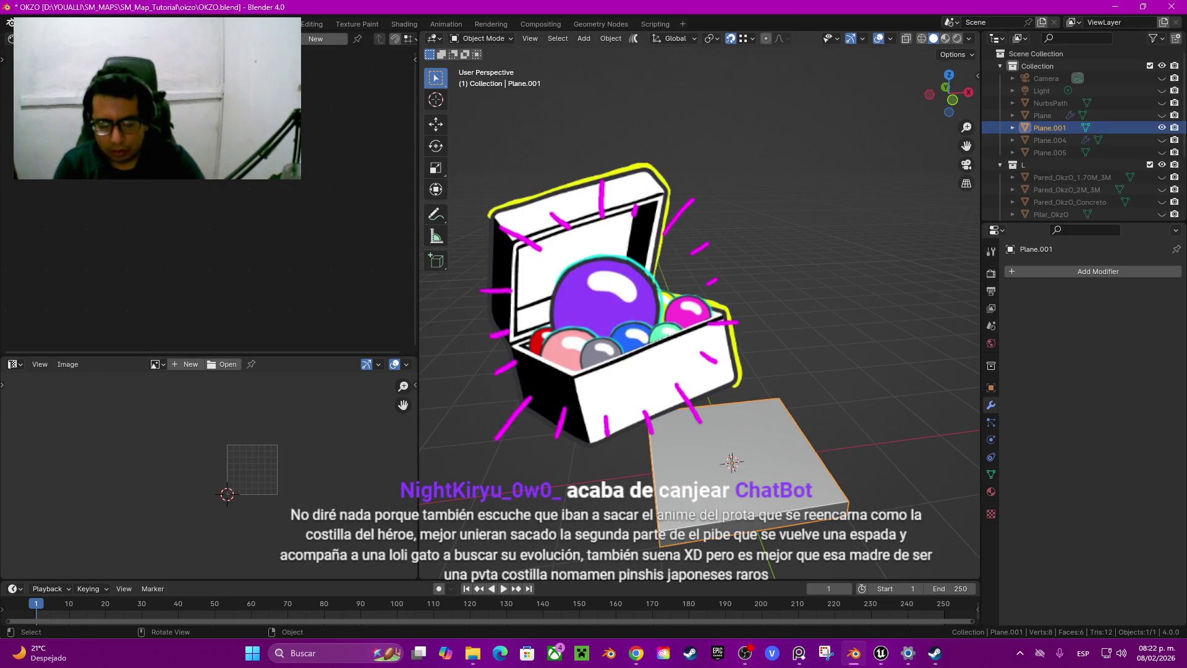
key(F2)
text(Suelo_E)
key(Escape)
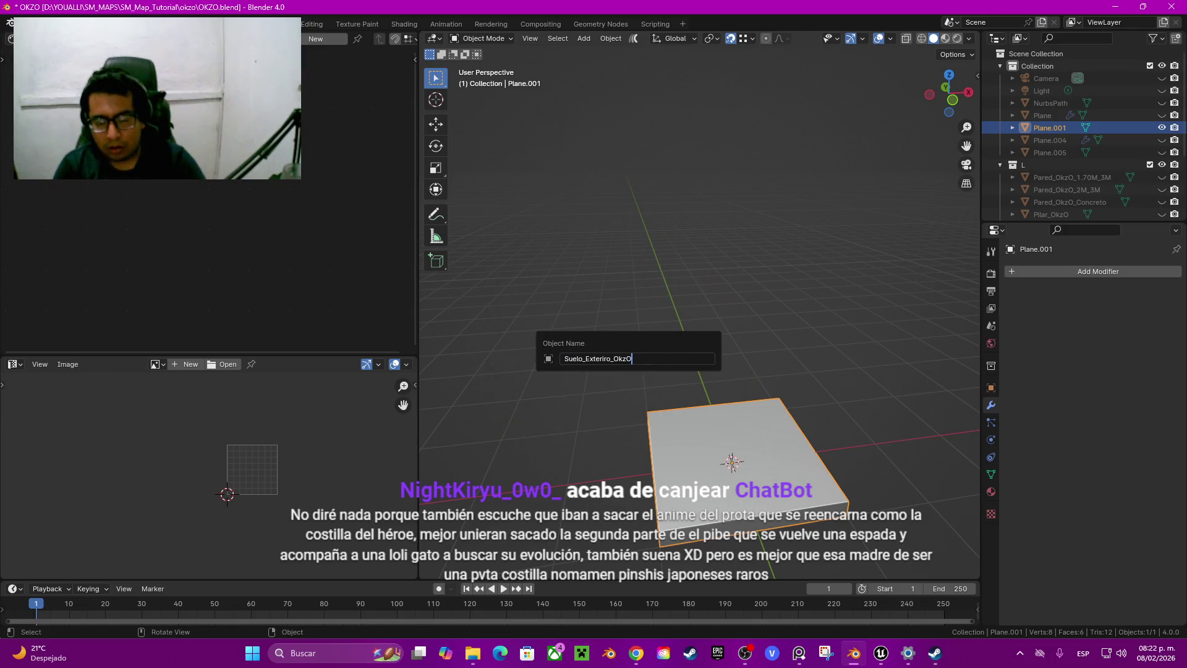
key(Return)
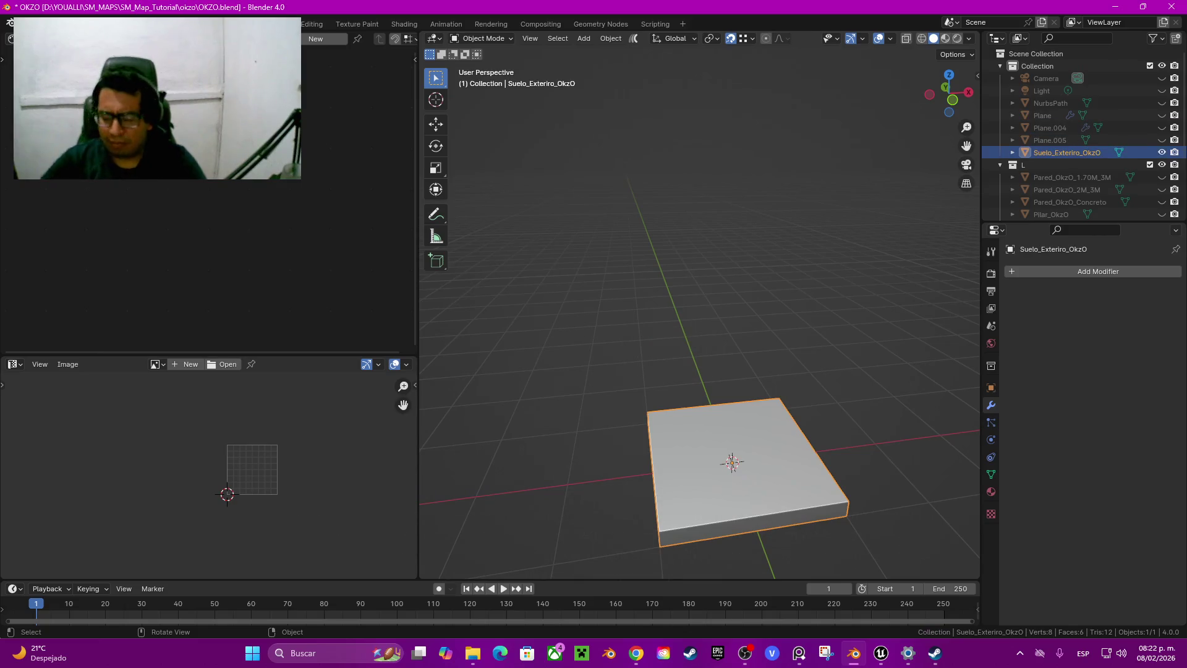
key(m)
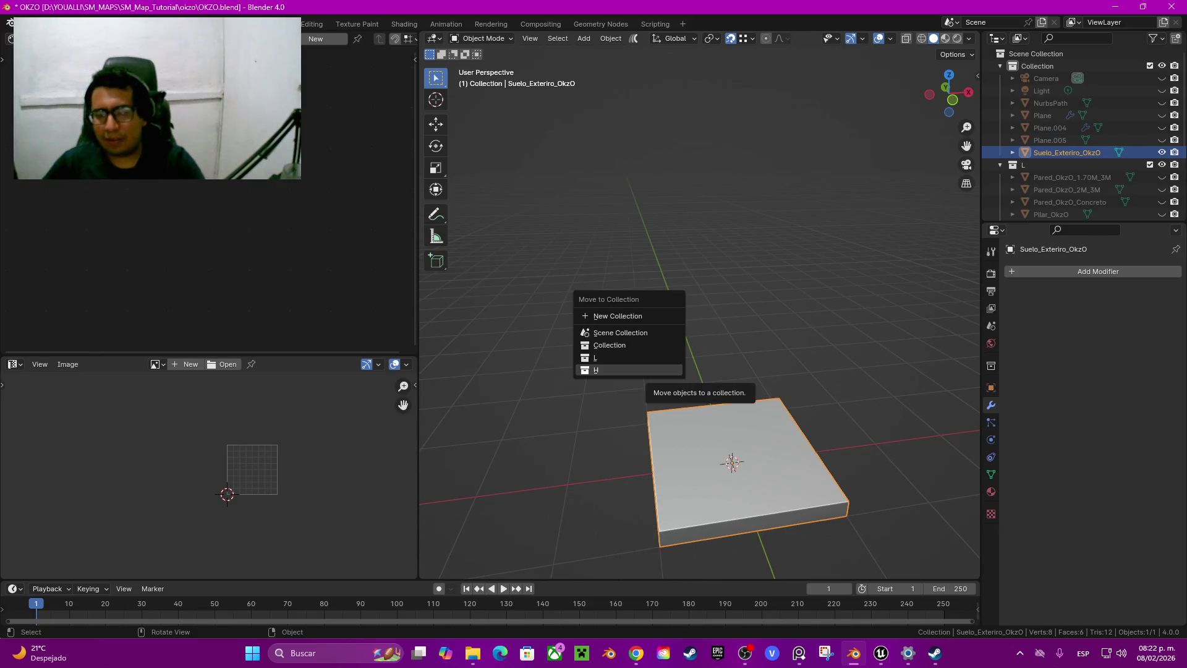
key(Return)
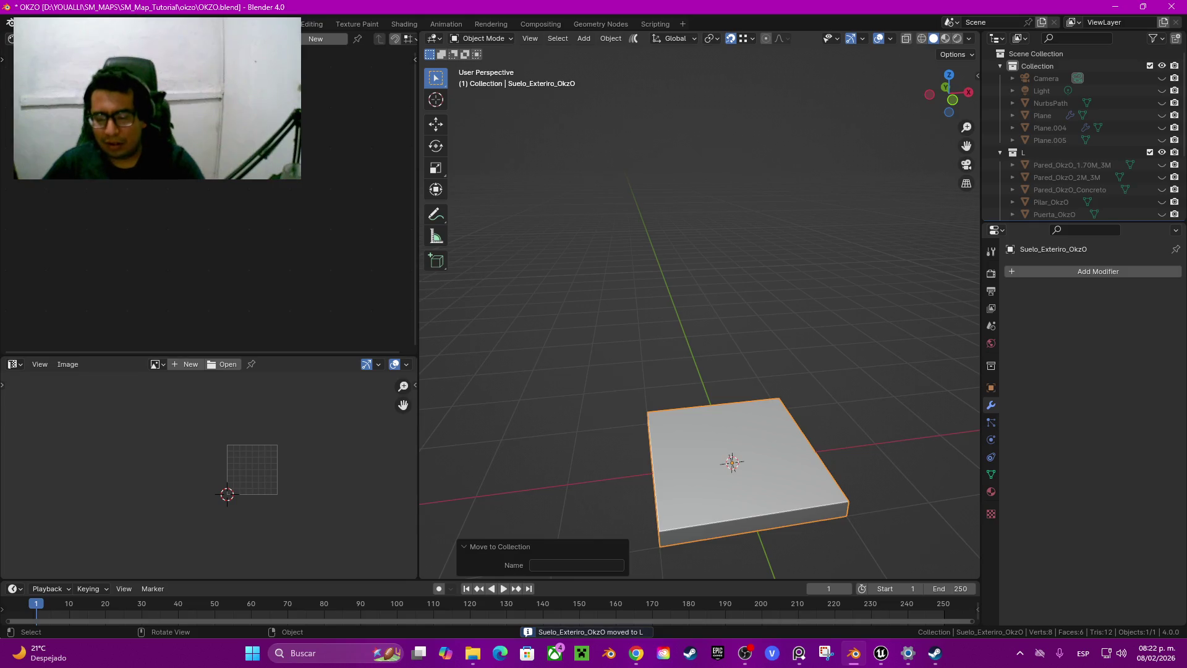
Hide the exterior slab, rename the tiled Plane to Suelo_OkzO_H, and move it into collection H
key(h)
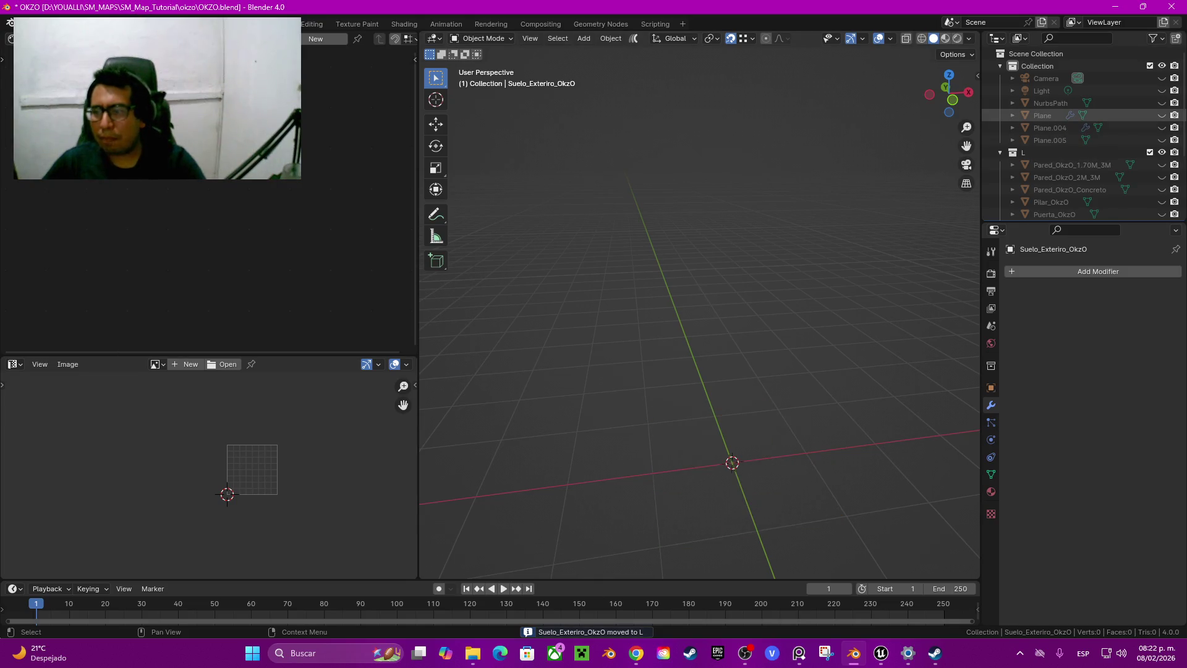
click(1161, 115)
click(1042, 115)
key(F2)
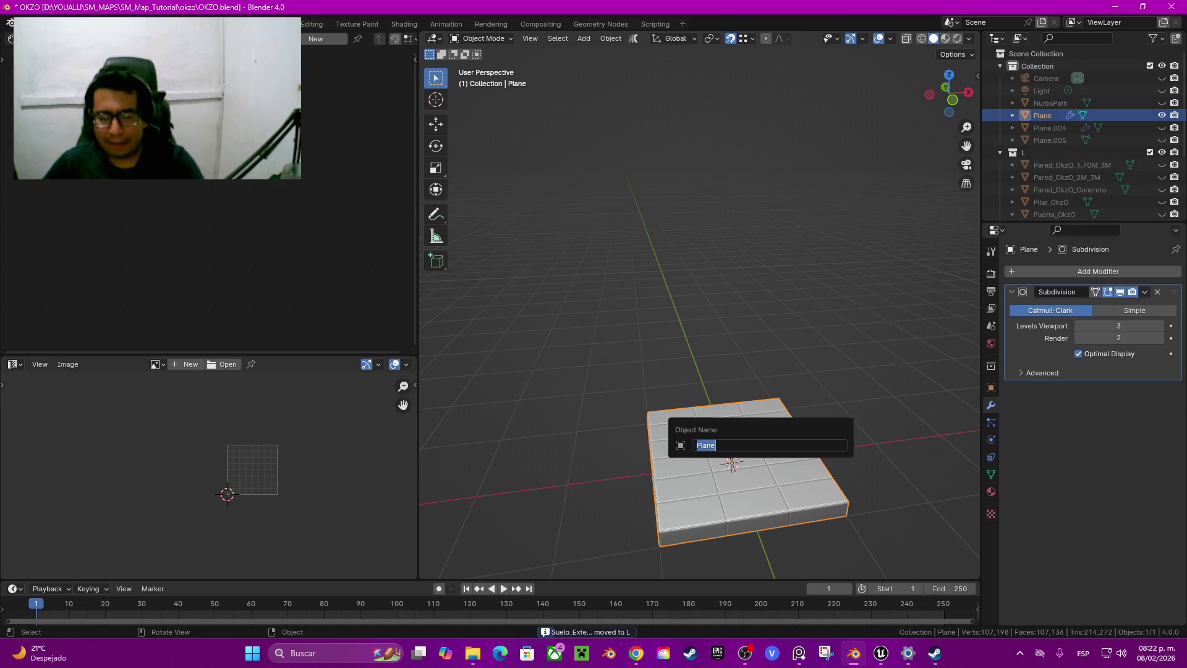
text(Suelo_Ok)
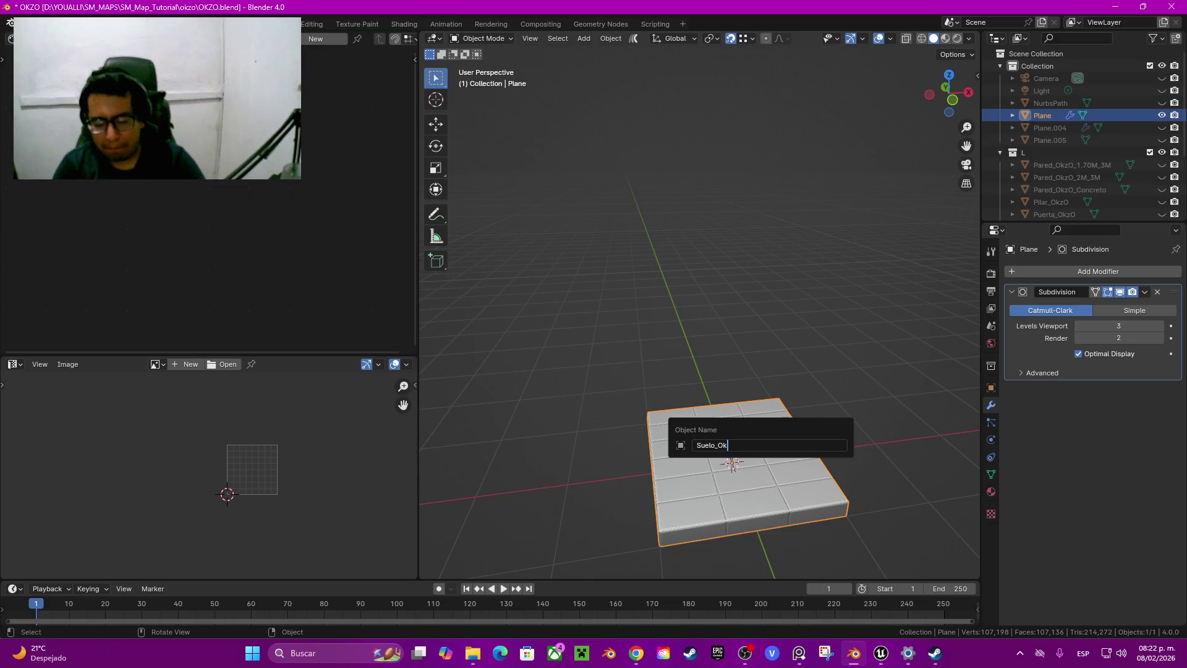
text(zO)
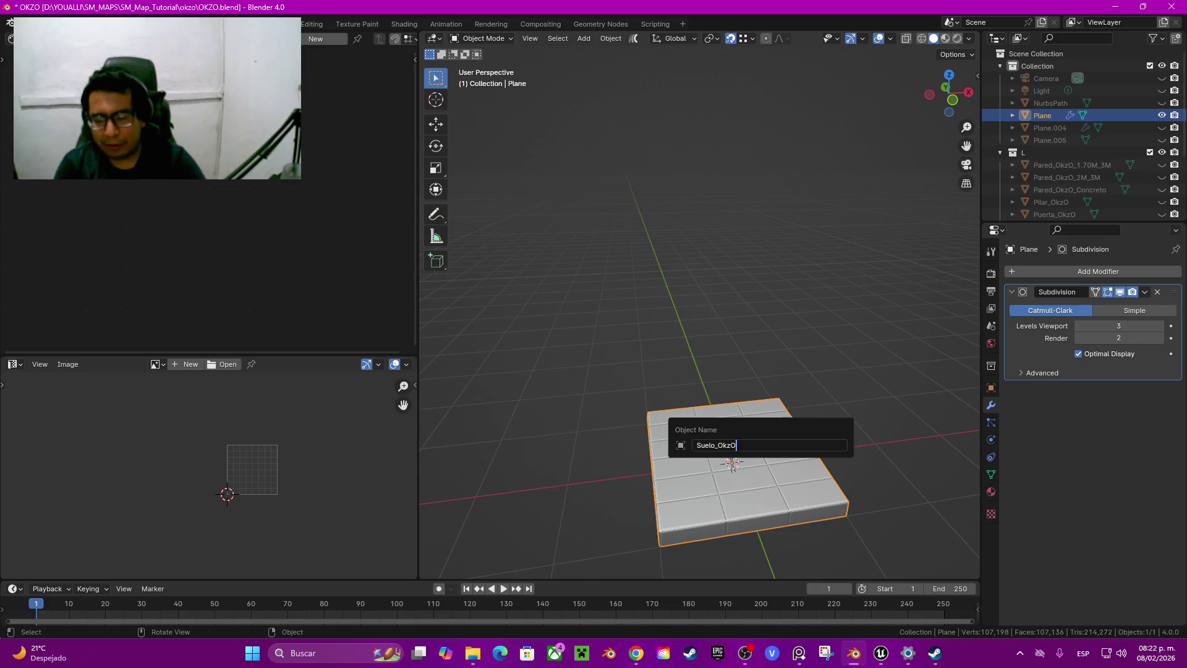
text(H)
key(Return)
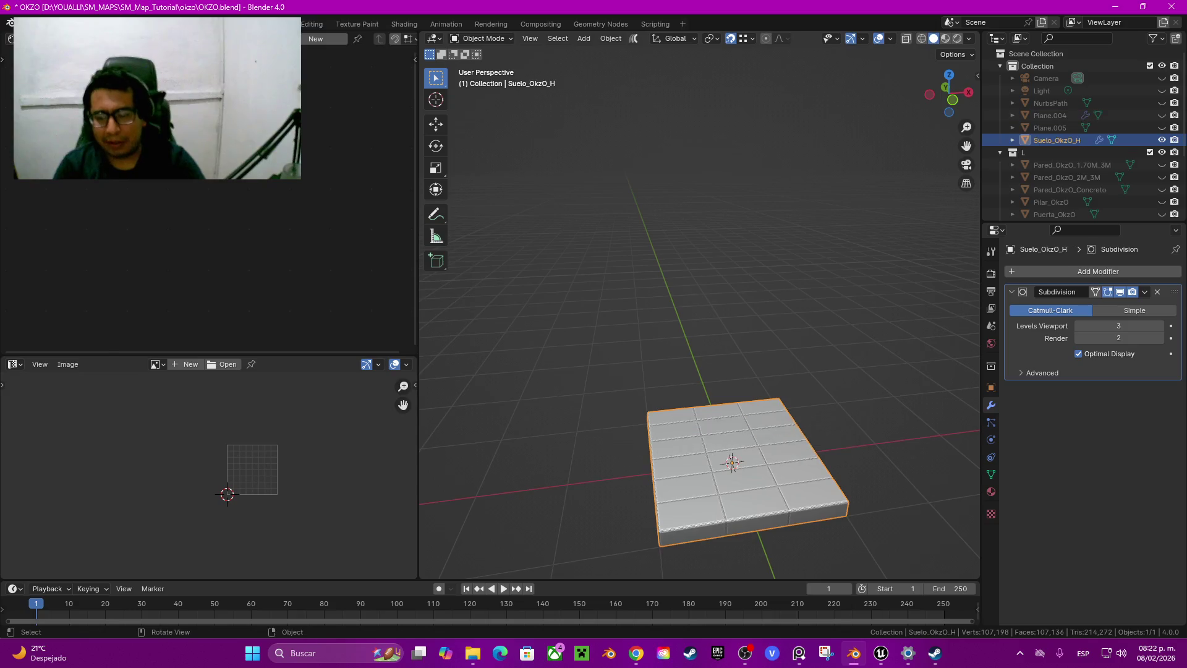
key(m)
click(730, 458)
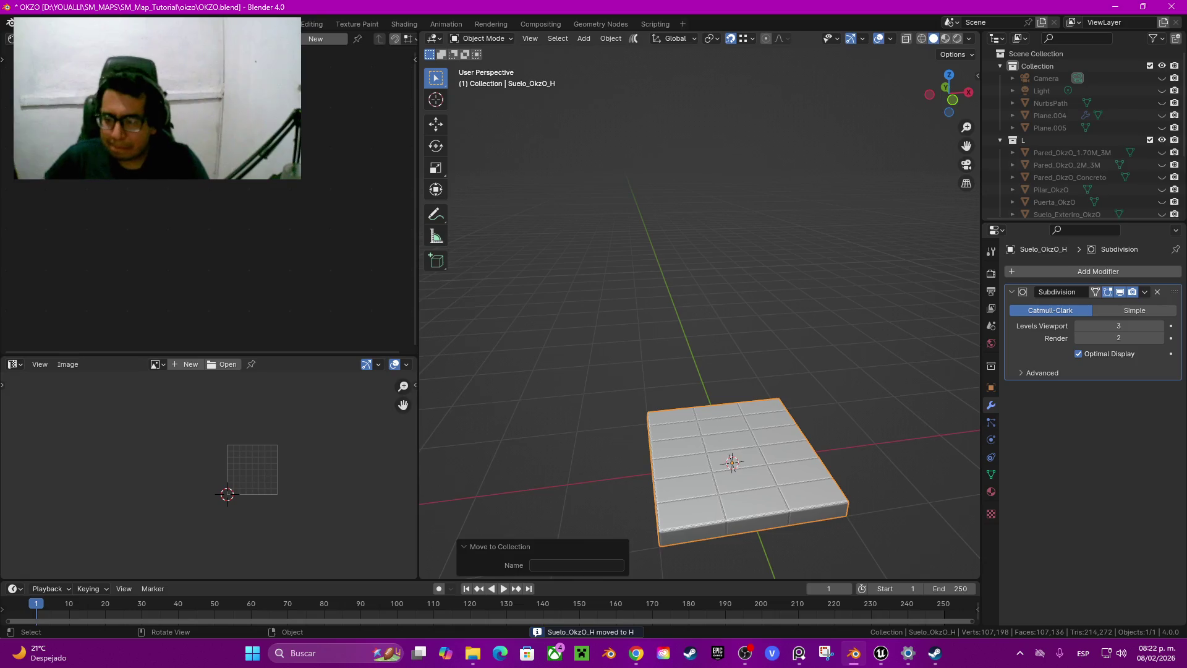
Hide Suelo_OkzO_H and unhide Suelo_Exteriro_OkzO
key(h)
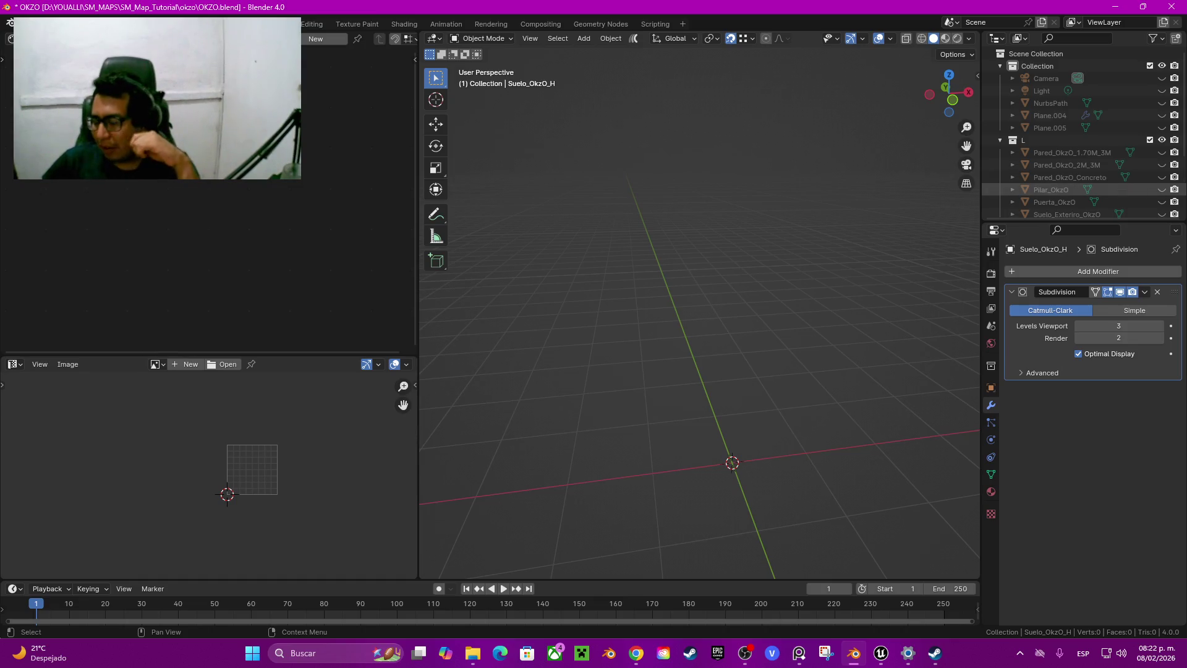
scroll(1064, 165, down, 3)
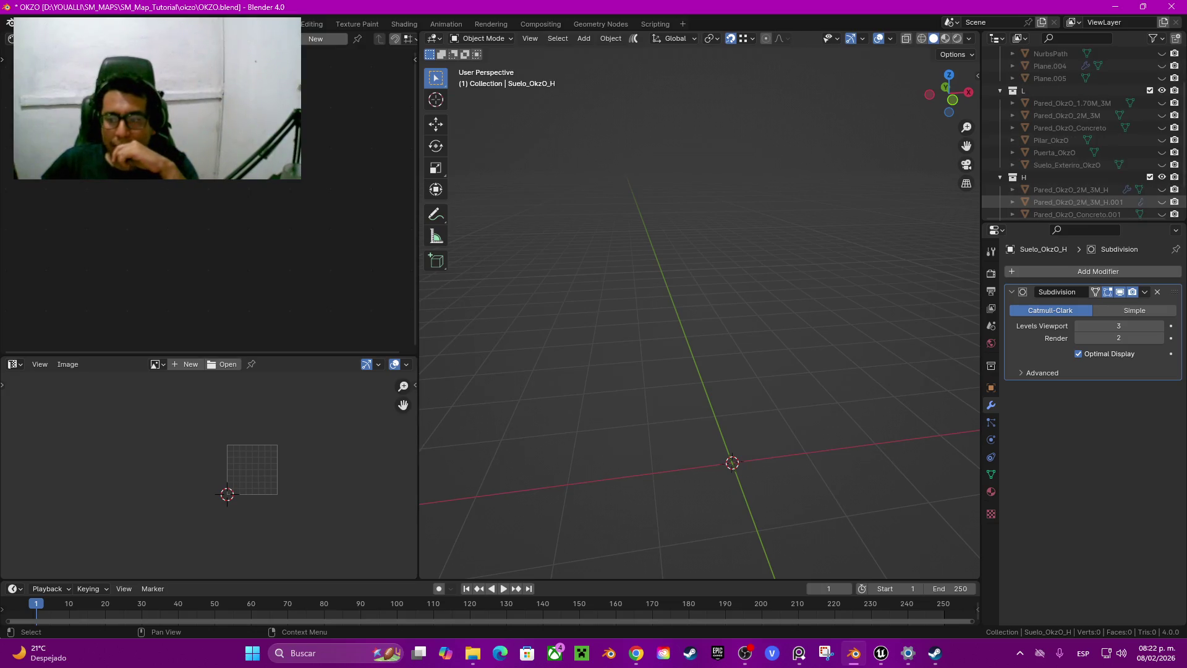
click(1162, 164)
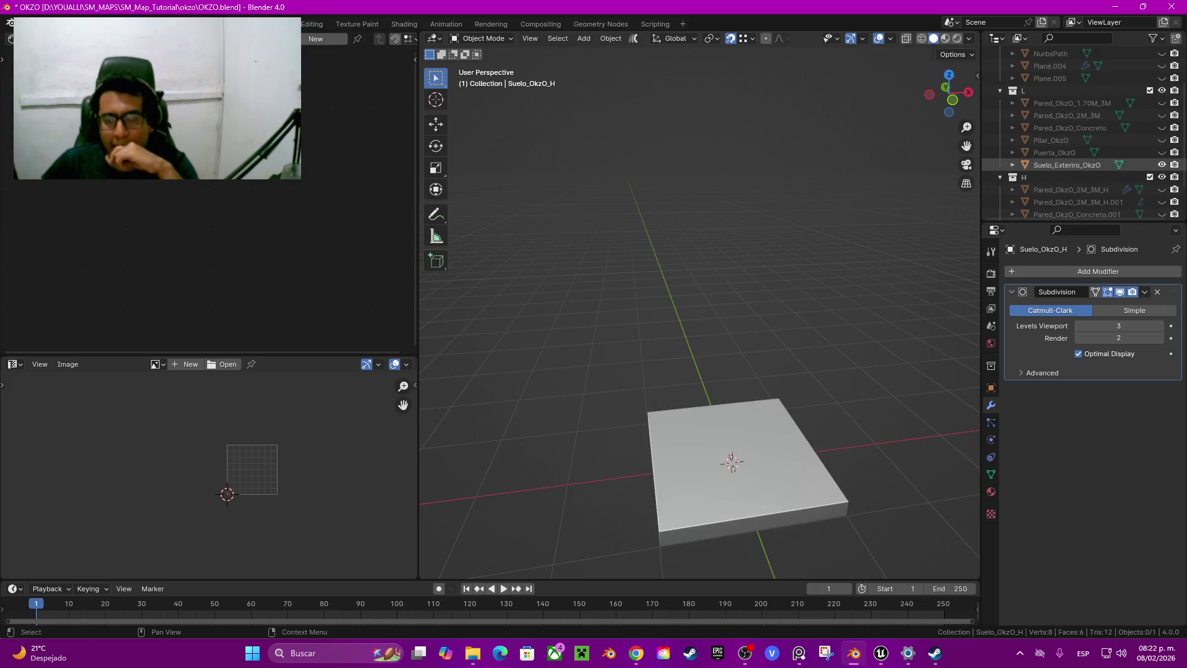
In Edit Mode, reveal hidden faces and delete the bottom face of Suelo_Exteriro_OkzO
click(1066, 165)
middle_drag(711, 433, 711, 278)
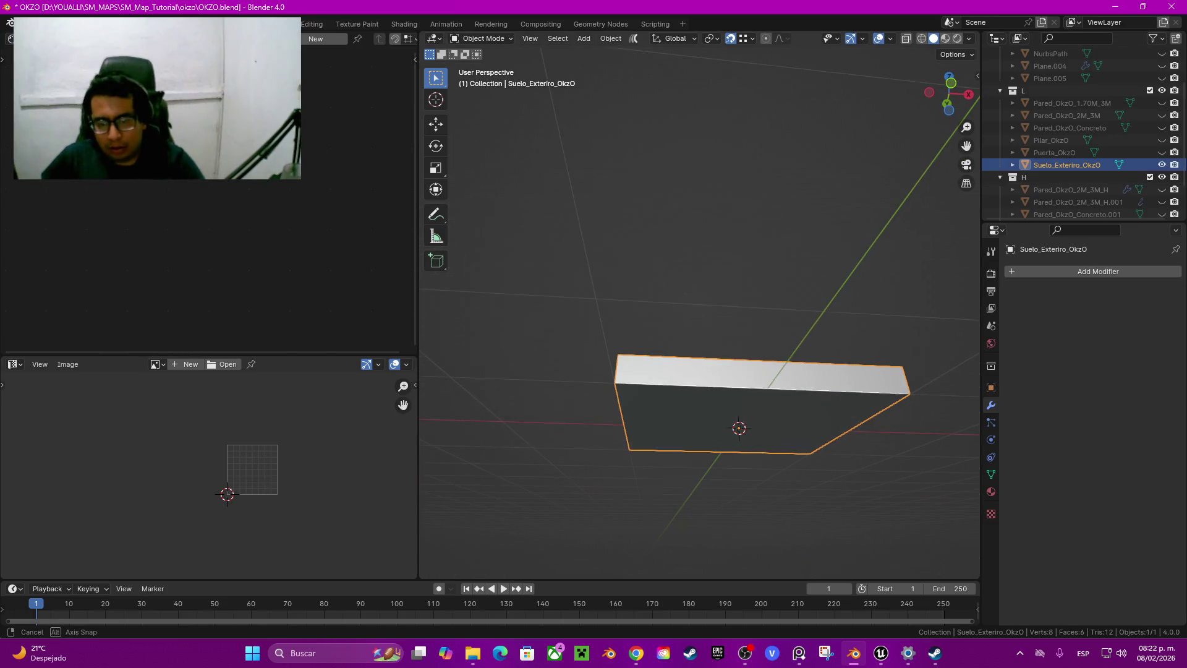
key(Tab)
key(3)
click(742, 421)
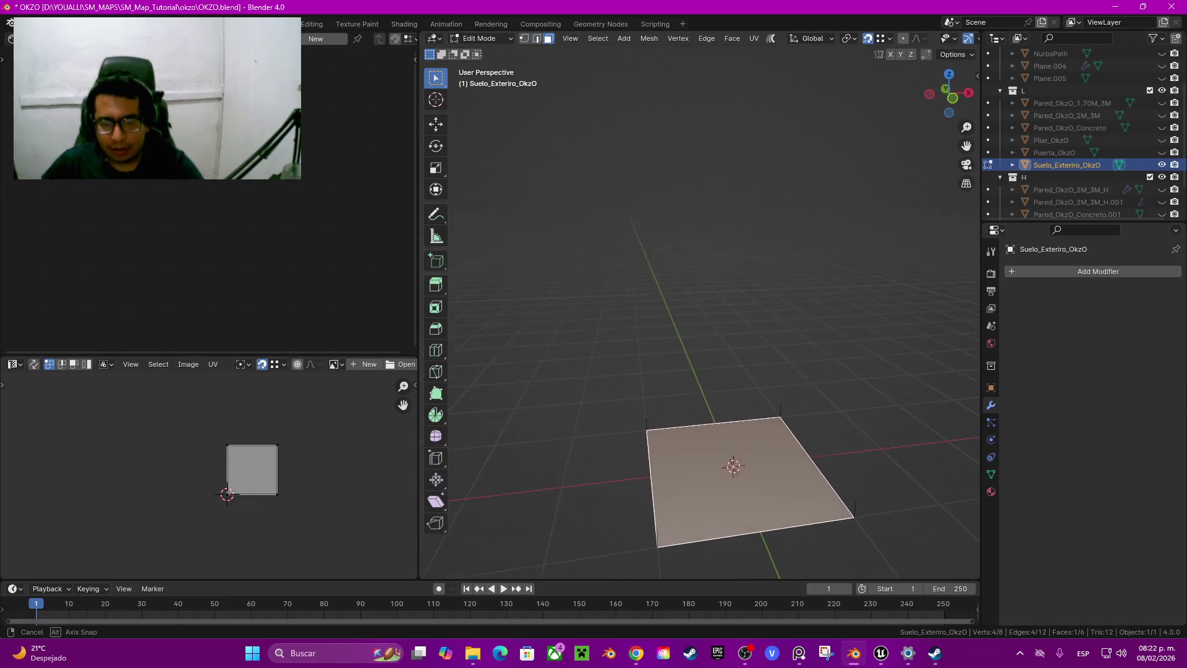
middle_drag(742, 420, 766, 346)
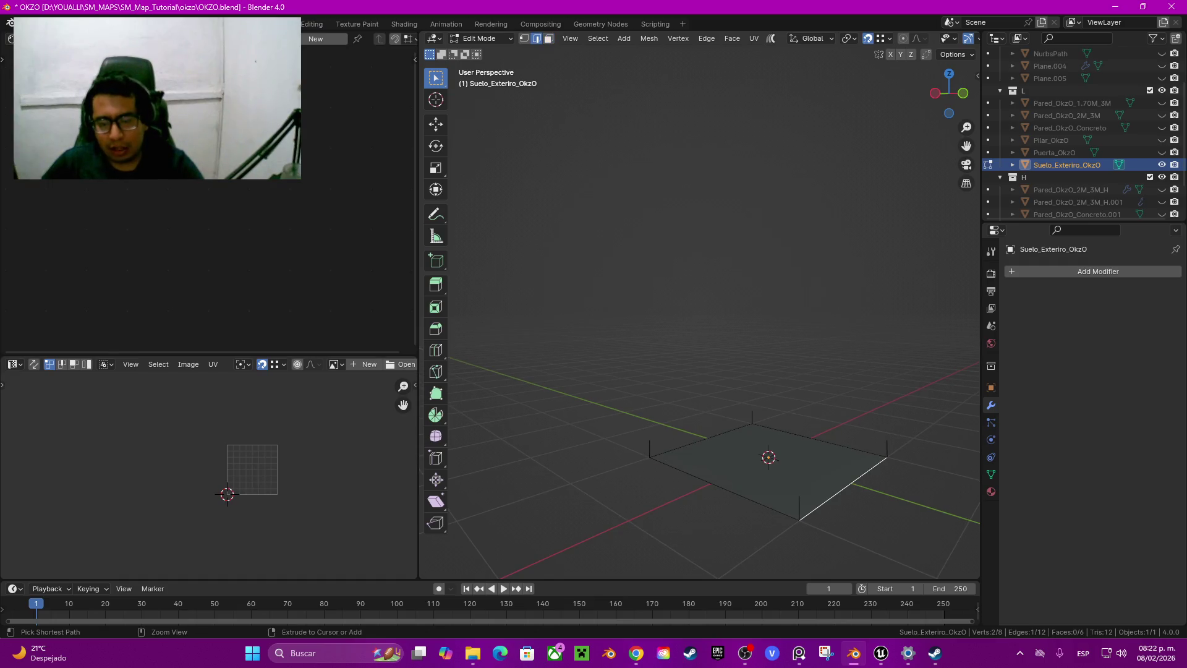
key(Tab)
key(Tab)
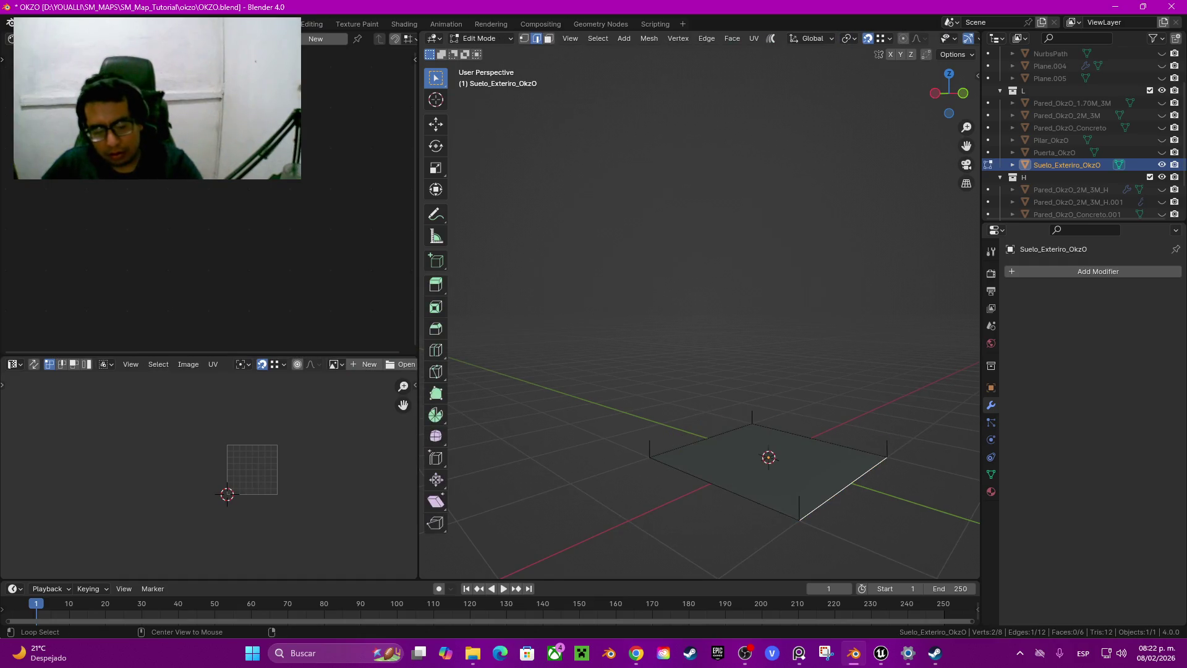
key(alt+h)
middle_drag(767, 433, 751, 378)
key(alt+a)
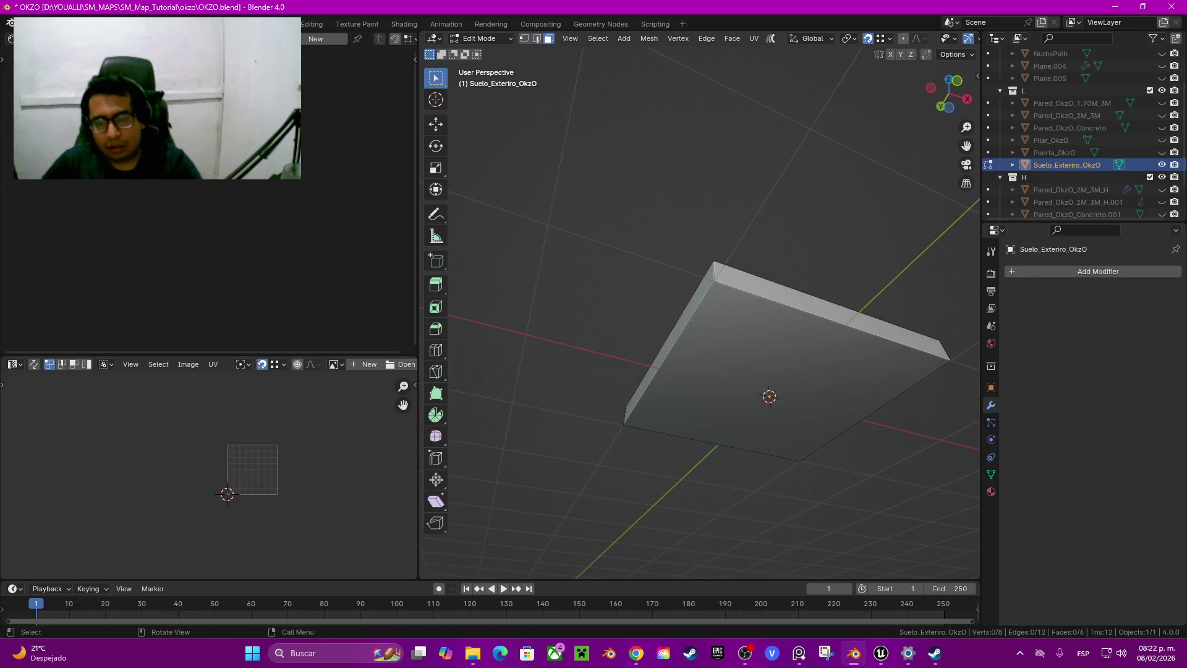
click(751, 379)
key(x)
click(727, 378)
Unhide the tiled Suelo_OkzO_H floor and inspect both floor slabs
key(2)
middle_drag(751, 379, 668, 322)
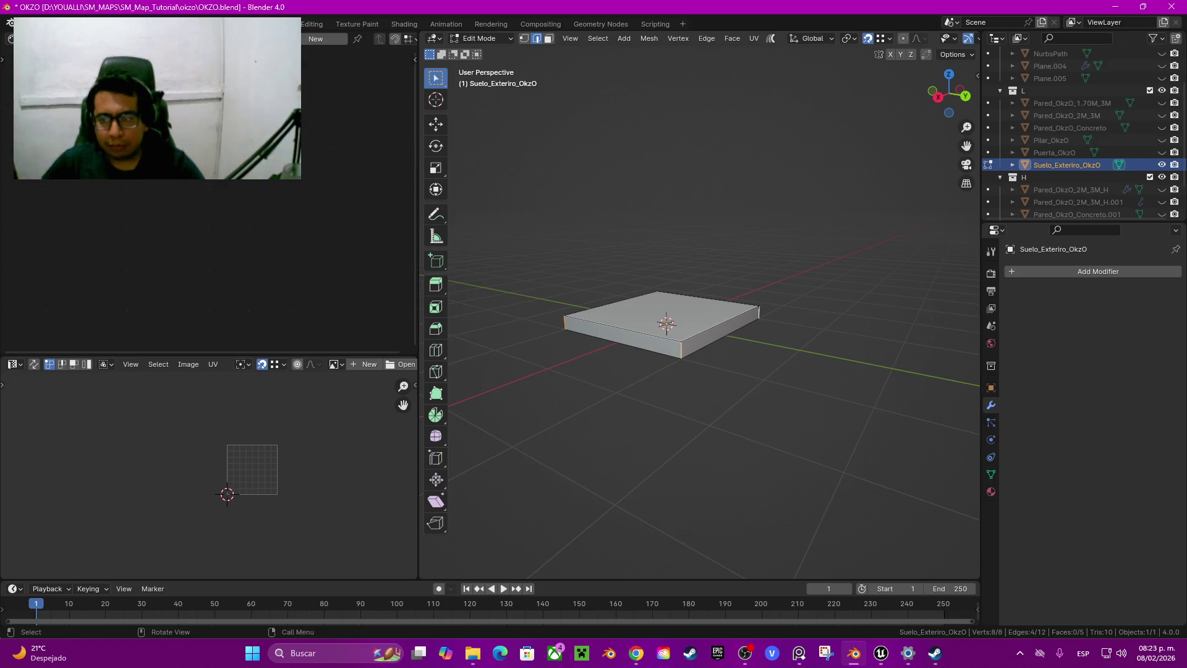
scroll(1076, 185, down, 3)
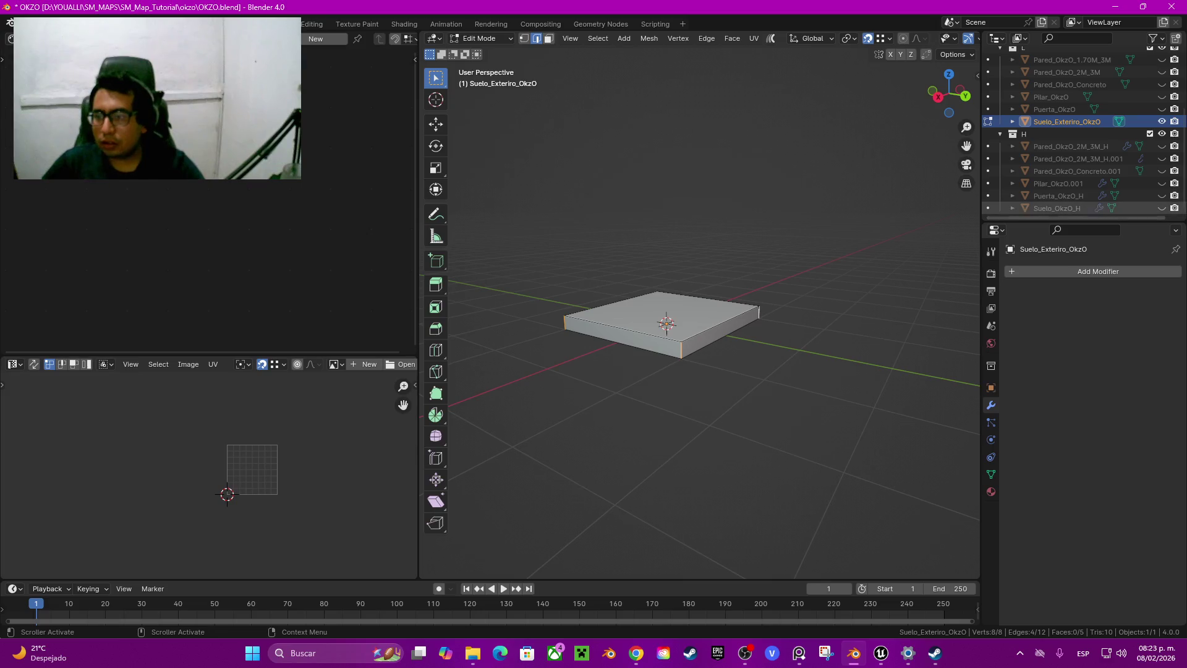
click(1162, 208)
mouse_move(711, 371)
middle_down()
mouse_move(680, 346)
mouse_move(717, 327)
mouse_move(742, 334)
middle_up()
scroll(699, 322, up, 3)
scroll(699, 371, down, 3)
middle_drag(698, 371, 736, 352)
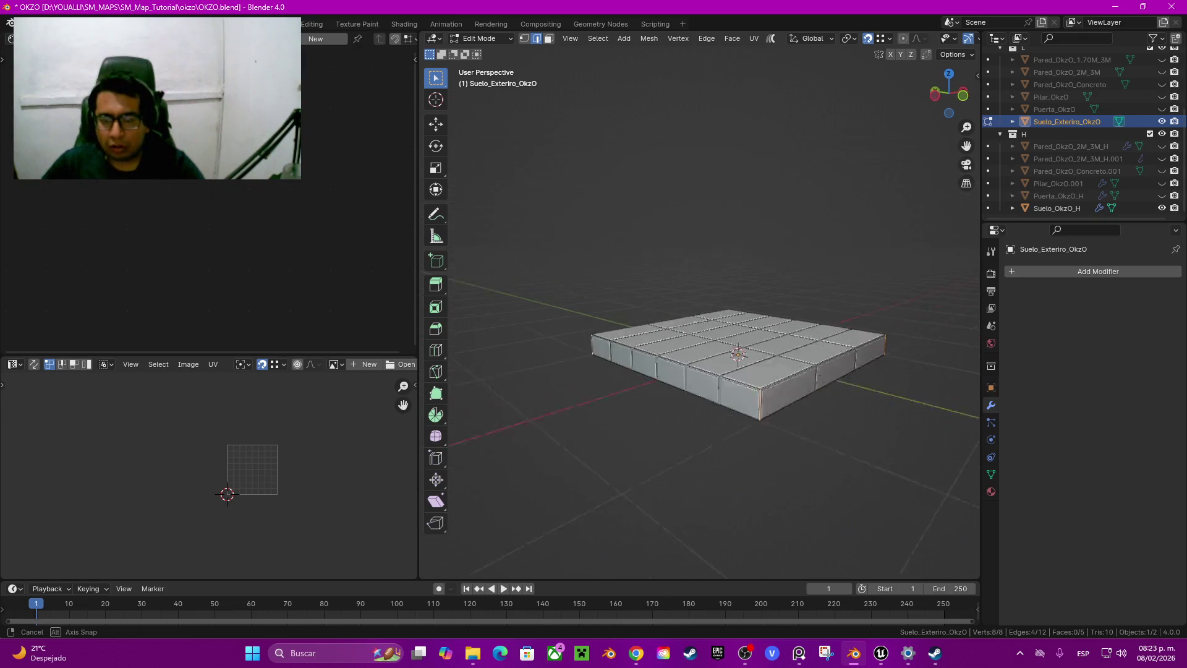
middle_drag(736, 353, 680, 321)
Delete the exterior slab's front side face and return to Object Mode
key(3)
click(609, 355)
key(x)
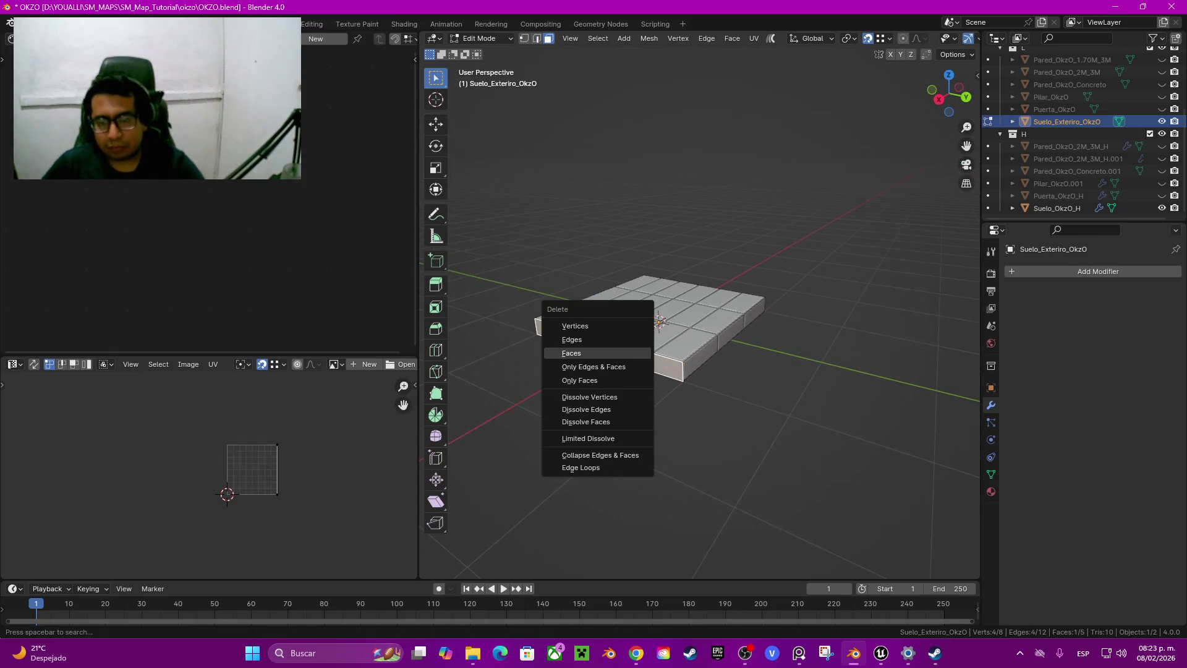
click(571, 353)
mouse_move(571, 353)
middle_down()
mouse_move(643, 343)
mouse_move(643, 309)
mouse_move(643, 346)
mouse_move(681, 347)
mouse_move(674, 337)
middle_up()
key(Tab)
Select both floor slabs, rotate them 90° about Z, then deselect them
ctrl+drag(640, 256, 898, 413)
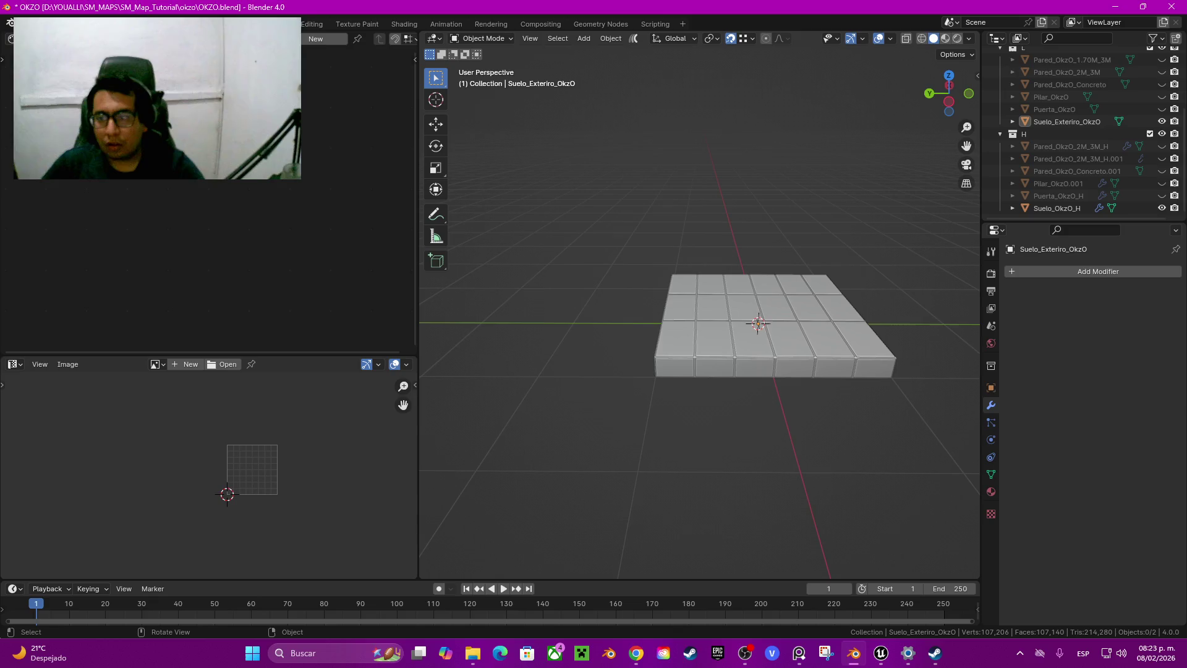
key(a)
middle_drag(758, 322, 740, 406)
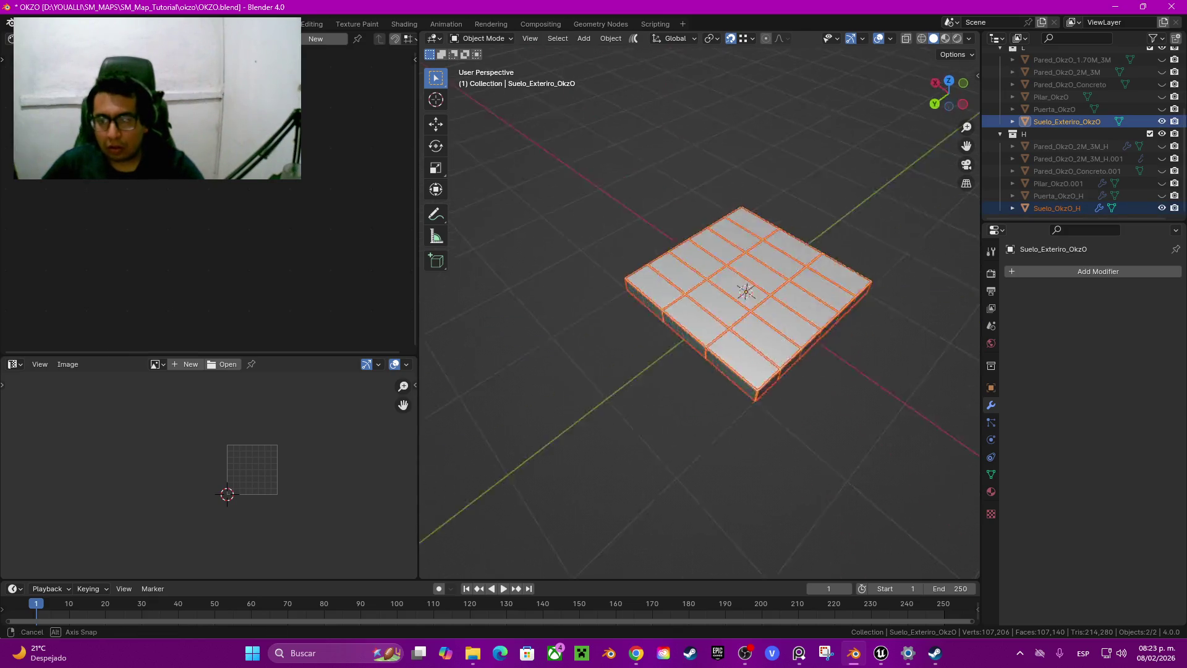
text(rz)
text(90)
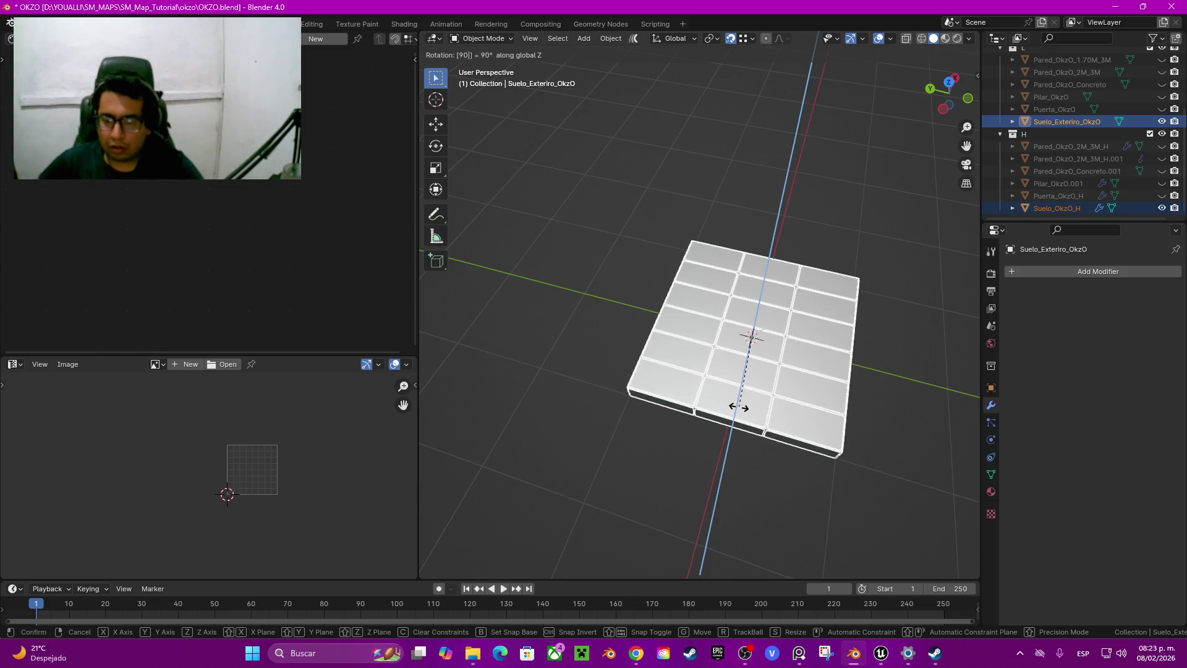
key(Return)
mouse_move(739, 407)
middle_down()
mouse_move(702, 334)
mouse_move(649, 340)
mouse_move(655, 309)
mouse_move(670, 339)
middle_up()
key(alt+a)
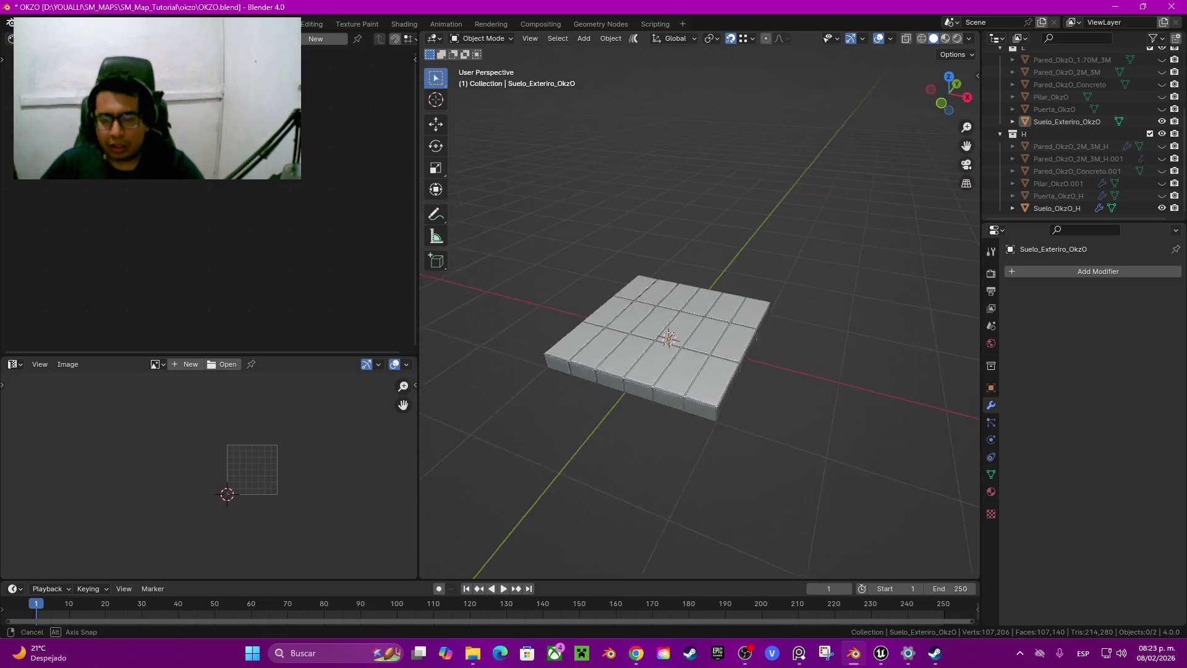
key(Tab)
key(Tab)
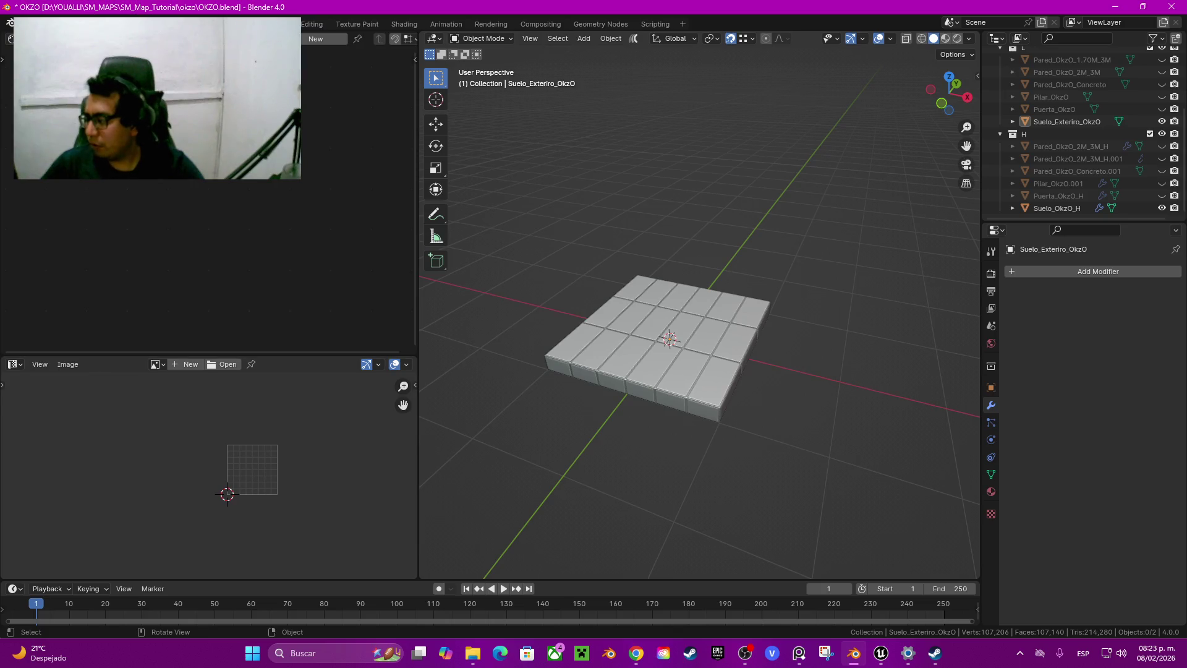
key(alt+Tab)
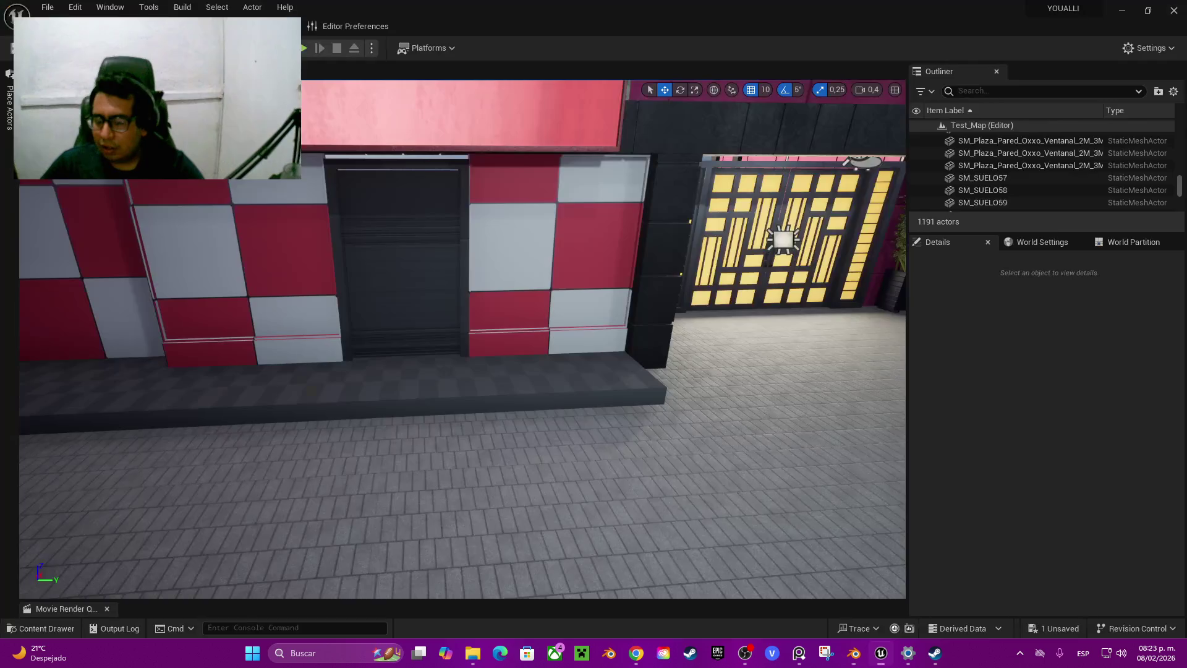
Fly the Unreal camera past the storefront plaza and tiled sidewalk, then return to Blender
right_drag(463, 339, 467, 322)
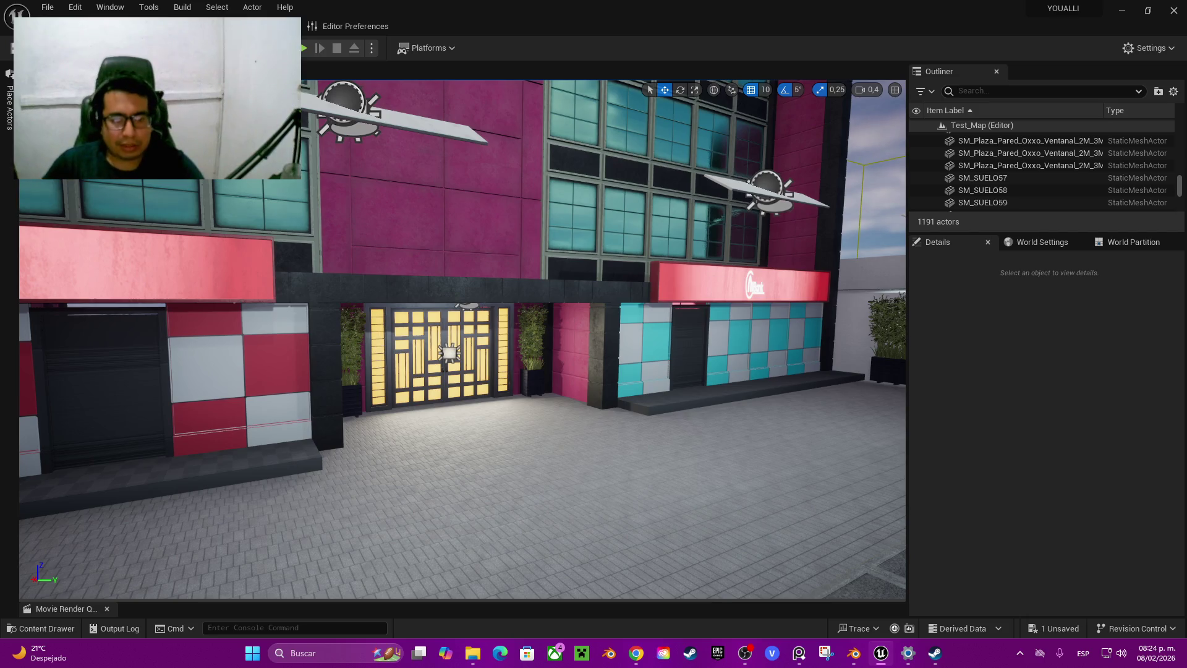
key(Up)
key(Left)
key(Up)
key(Up)
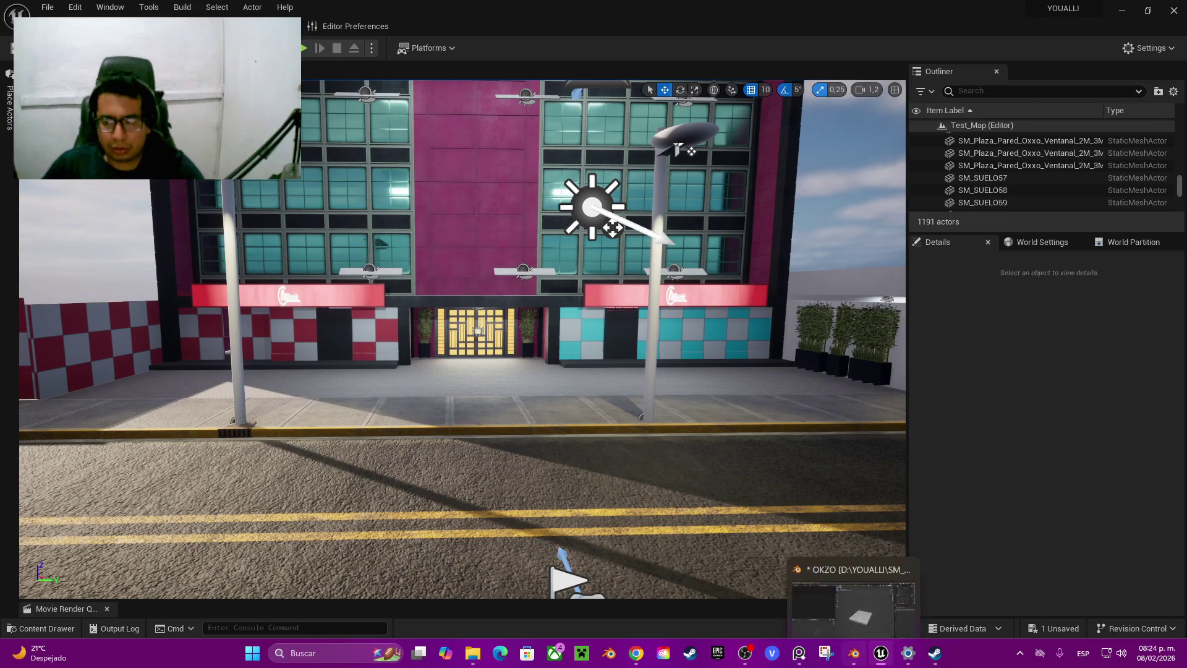
click(854, 653)
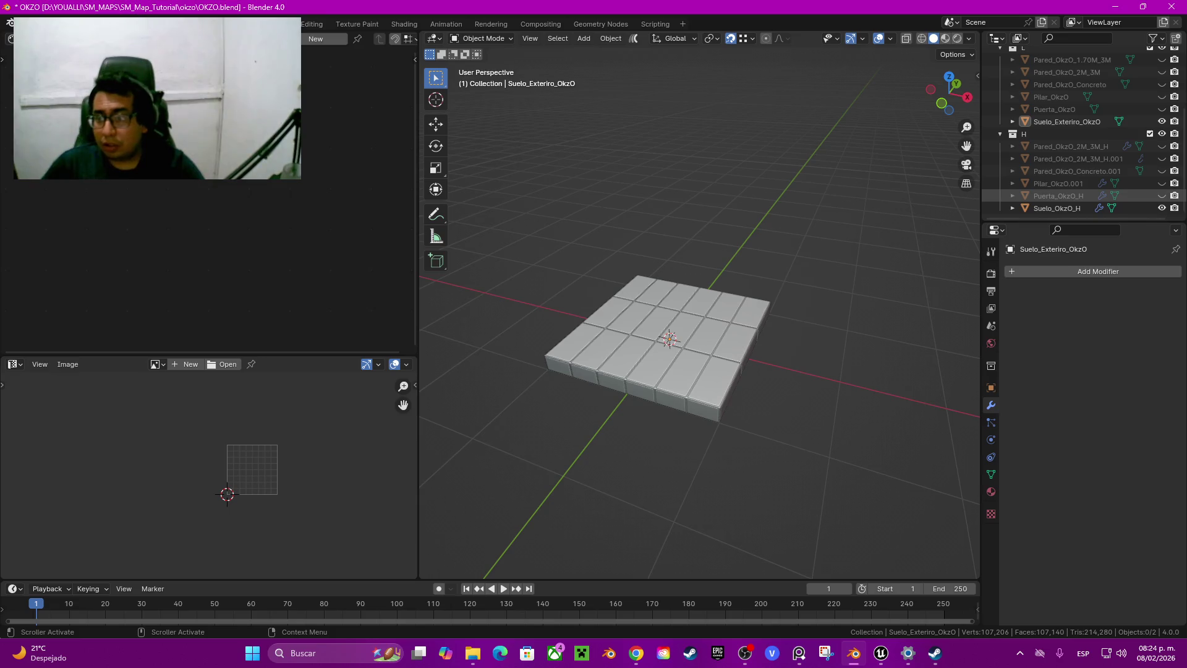
Move both floor slabs -3 m along Y
key(a)
middle_drag(680, 334, 680, 319)
text(gy)
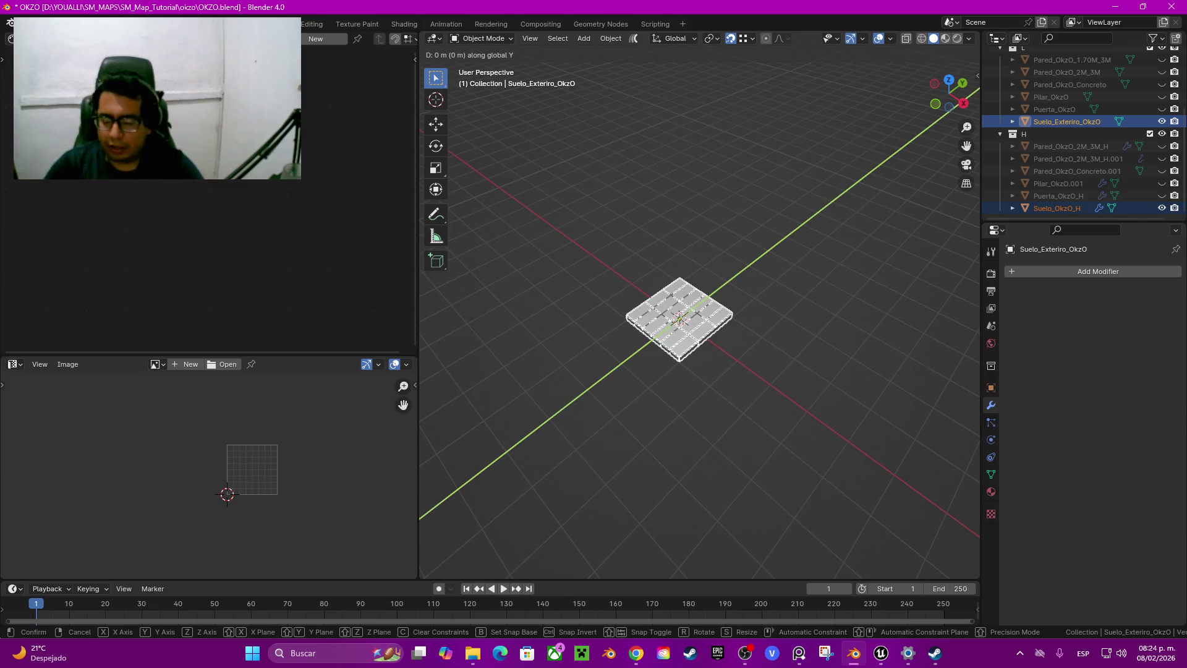
text(3-)
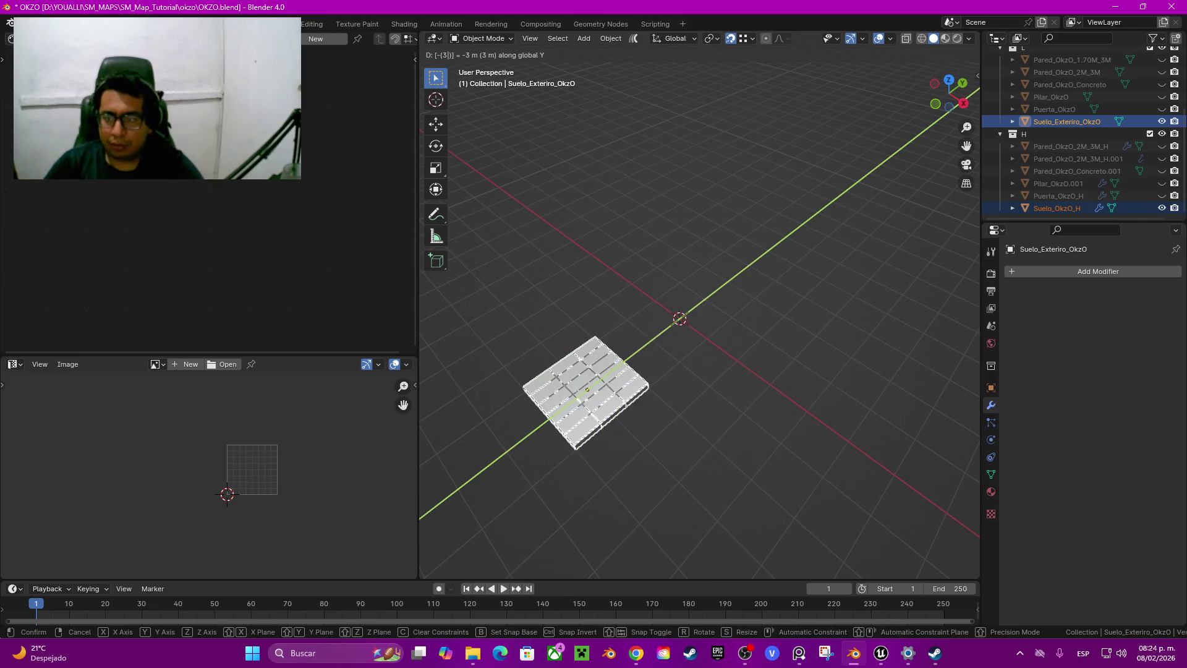
key(Return)
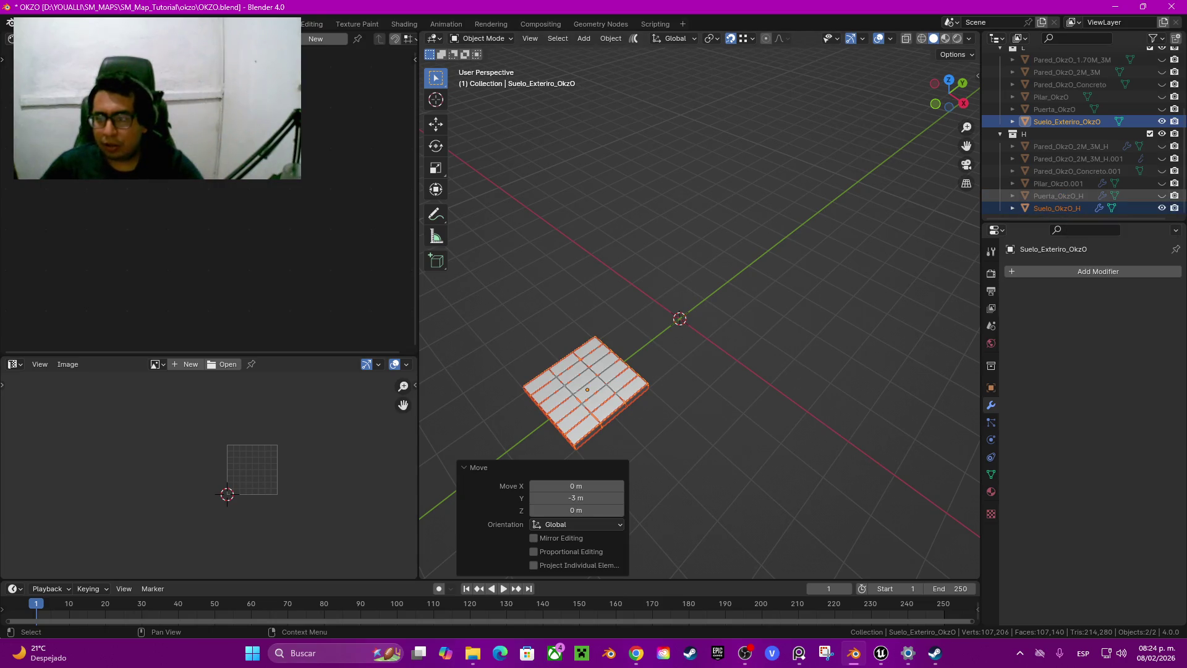
Hide the high-poly floor and briefly show, then hide, both door variants
ctrl+click(1067, 121)
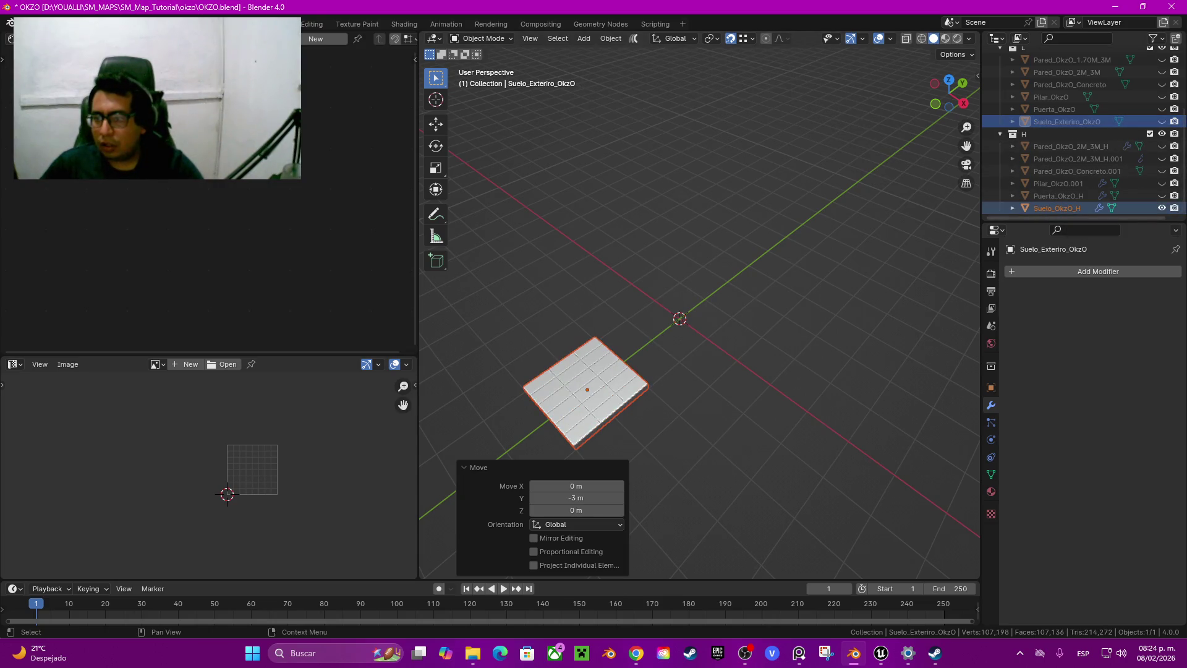
click(1162, 208)
click(1161, 195)
click(1162, 109)
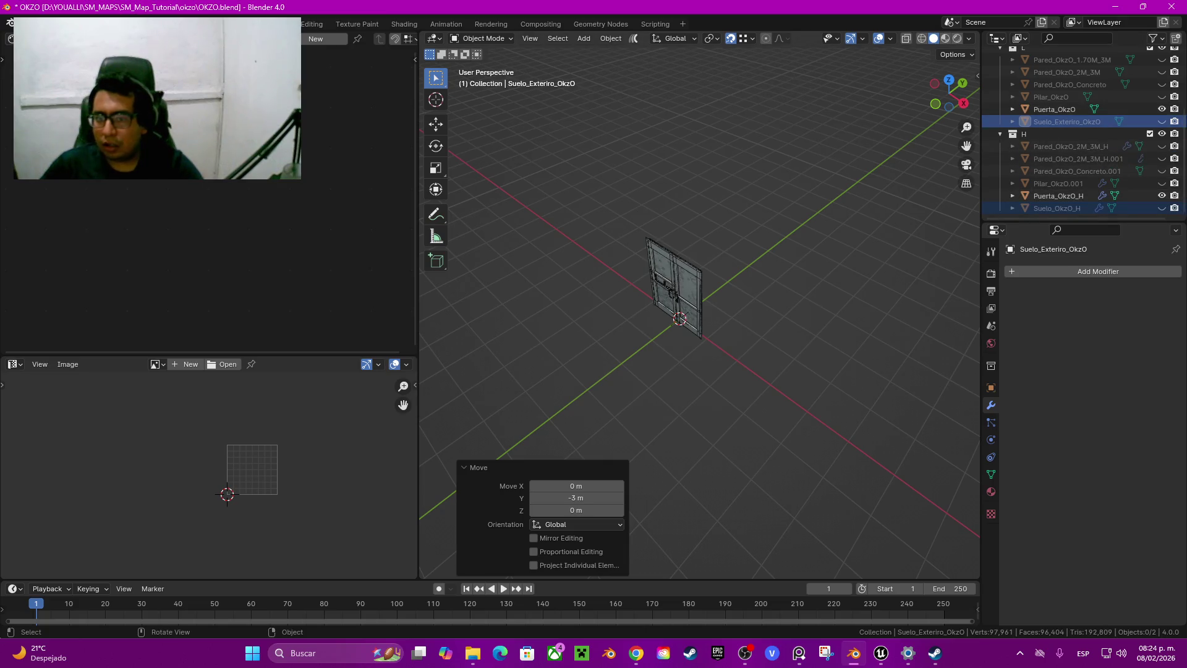
middle_drag(680, 297, 699, 291)
scroll(680, 296, up, 4)
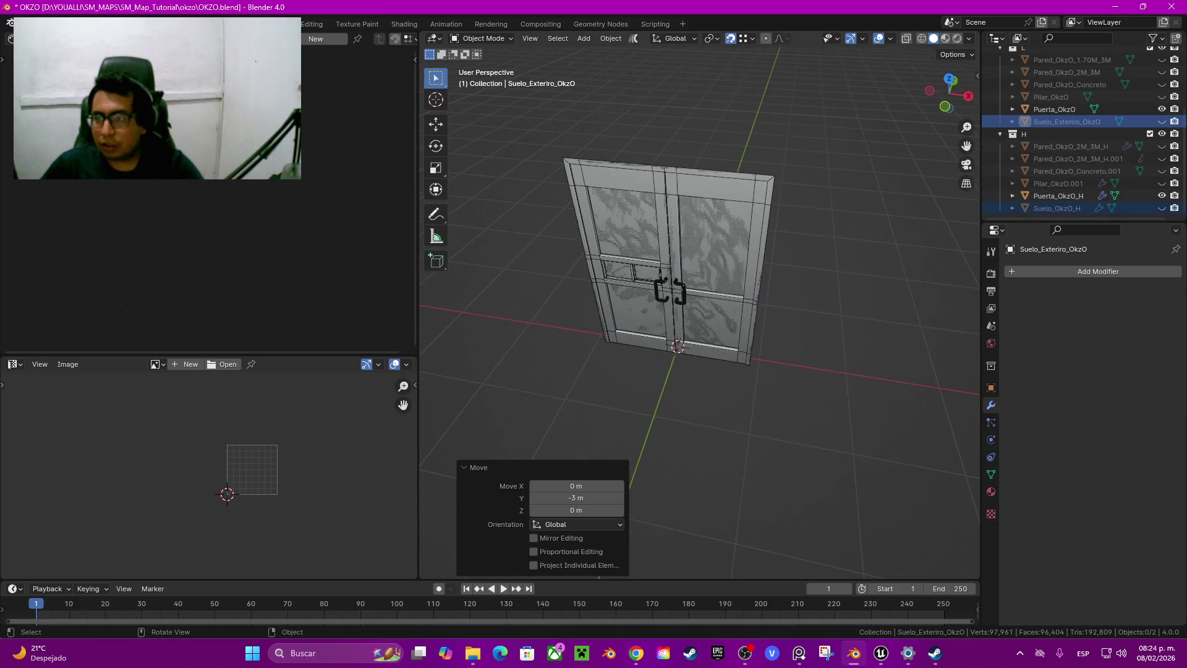
click(1162, 108)
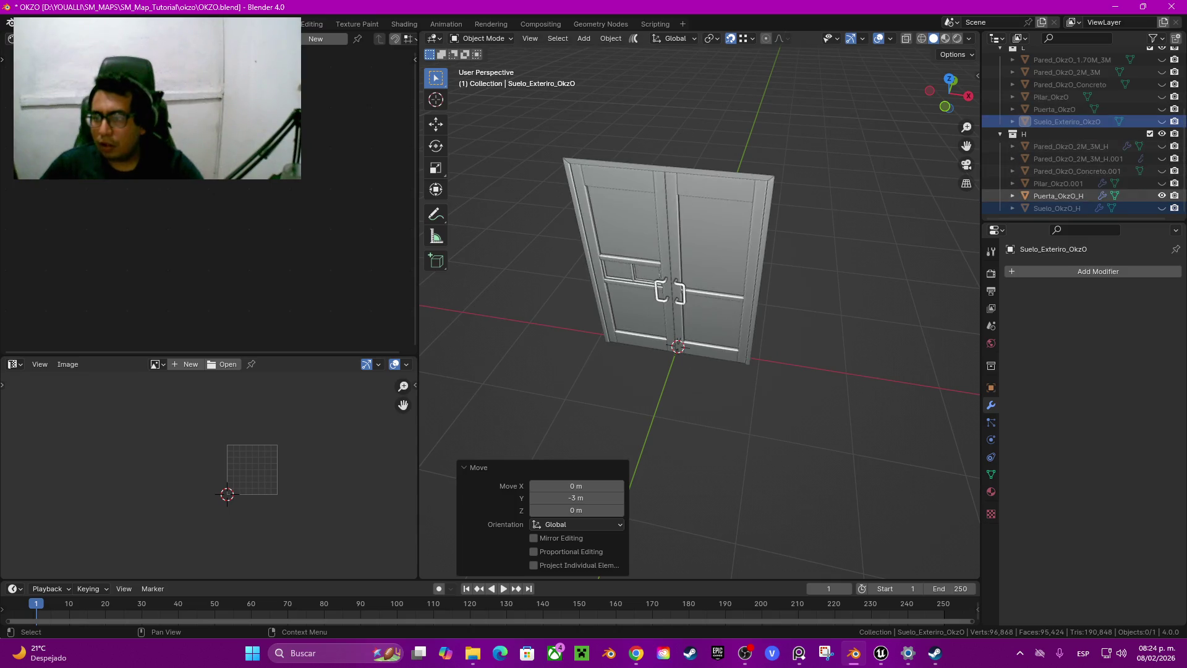
click(1162, 195)
Show both pillar variants, Pilar_OkzO and Pilar_OkzO.001
click(1162, 183)
click(1162, 96)
scroll(698, 309, down, 5)
Move both pillars -3 m along Y and 3 m along X, then hide them
key(a)
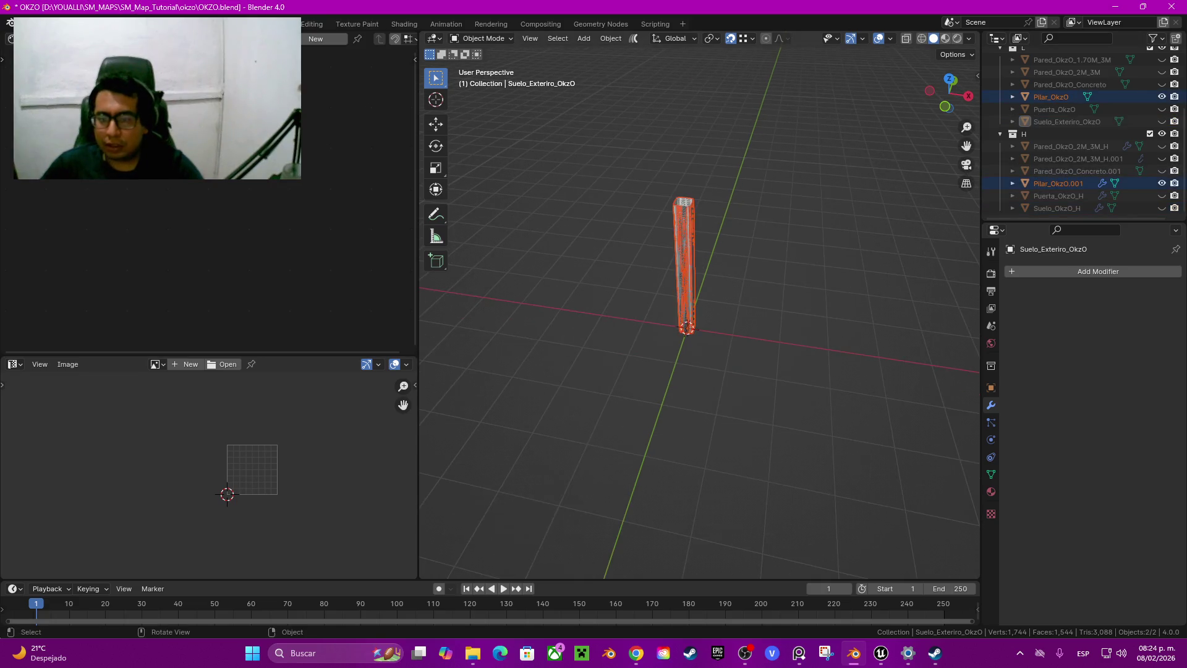
middle_drag(698, 310, 773, 297)
text(gy)
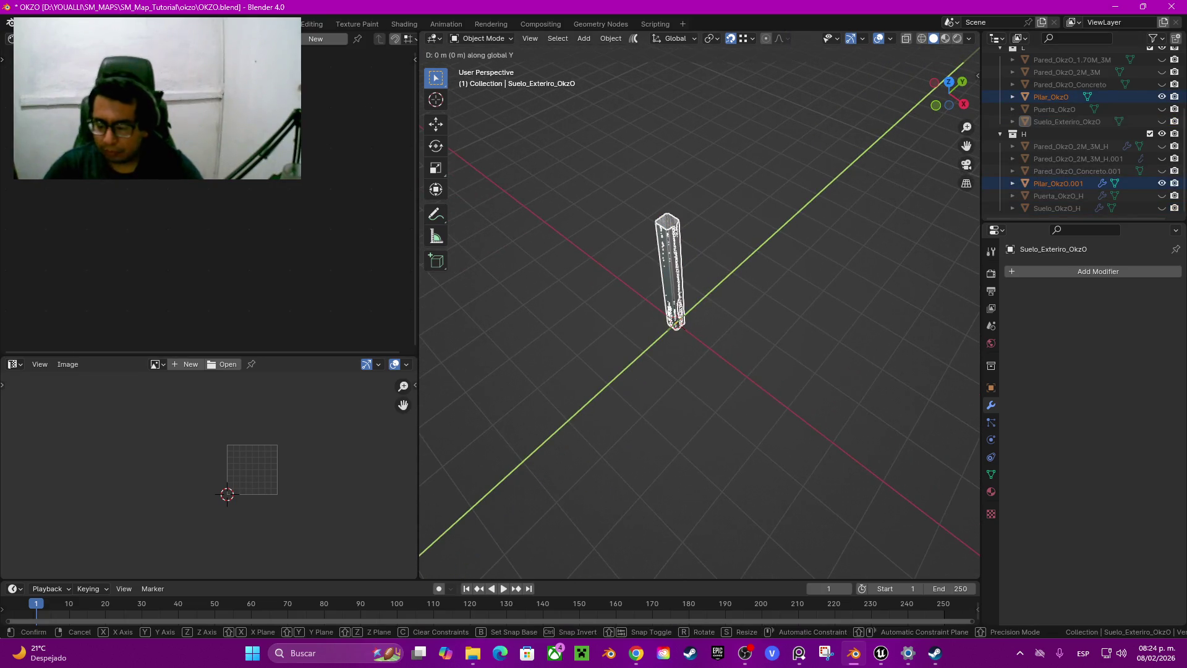
text(-3)
key(Return)
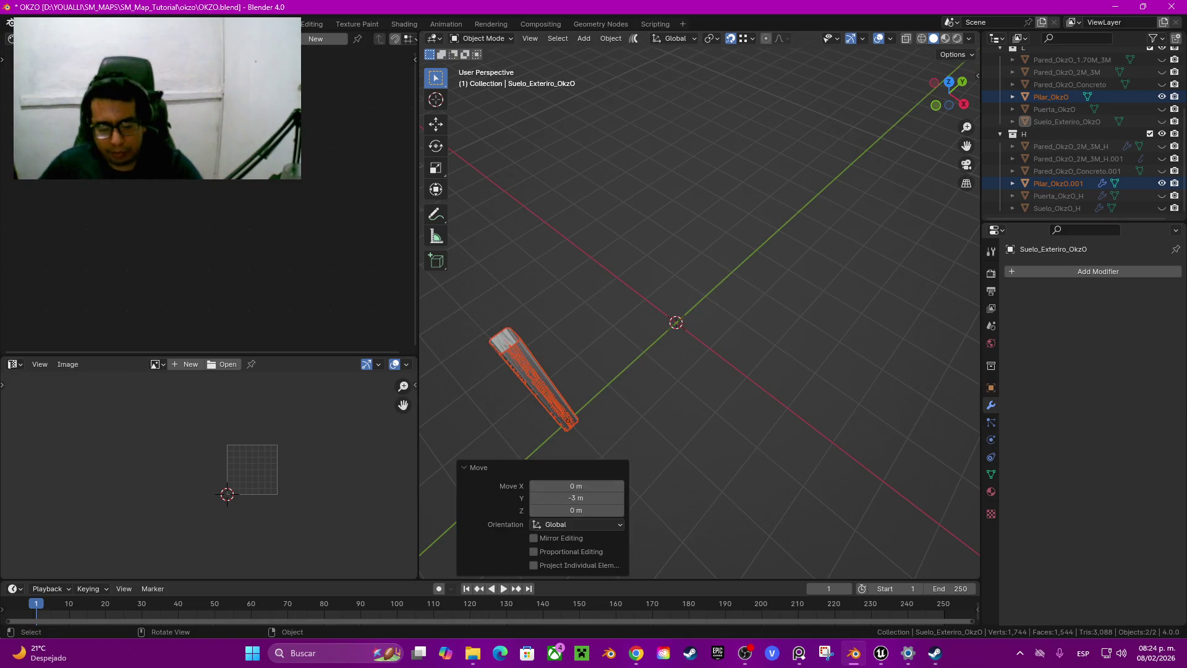
middle_drag(699, 309, 655, 309)
key(g)
text(x)
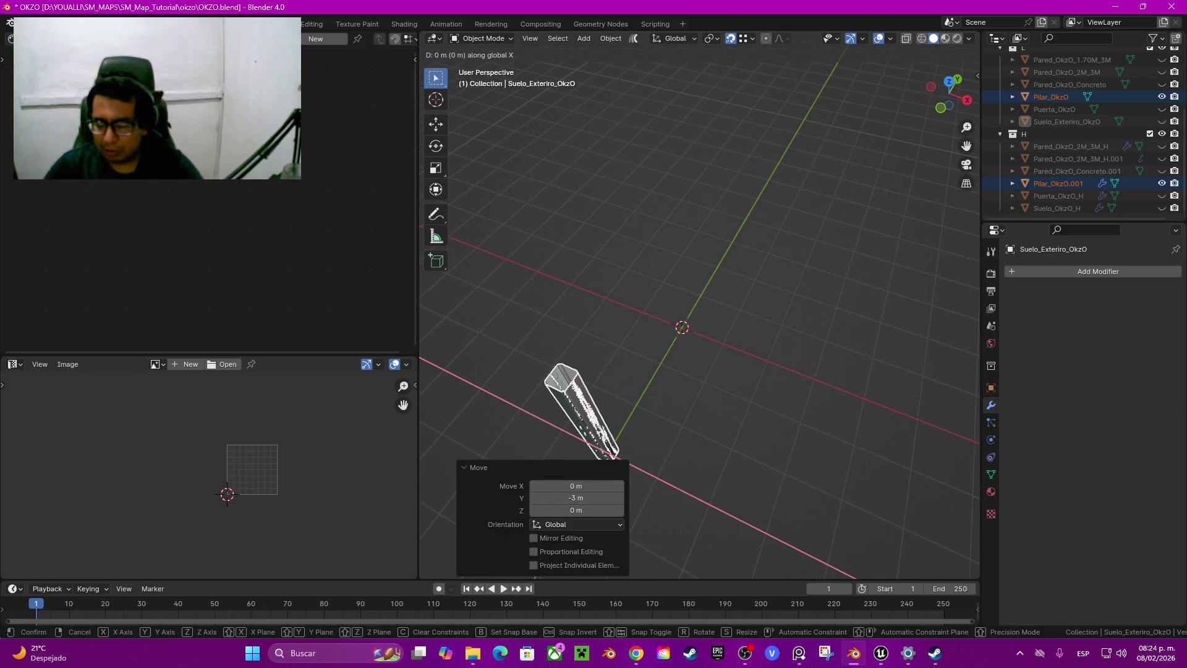
text(3)
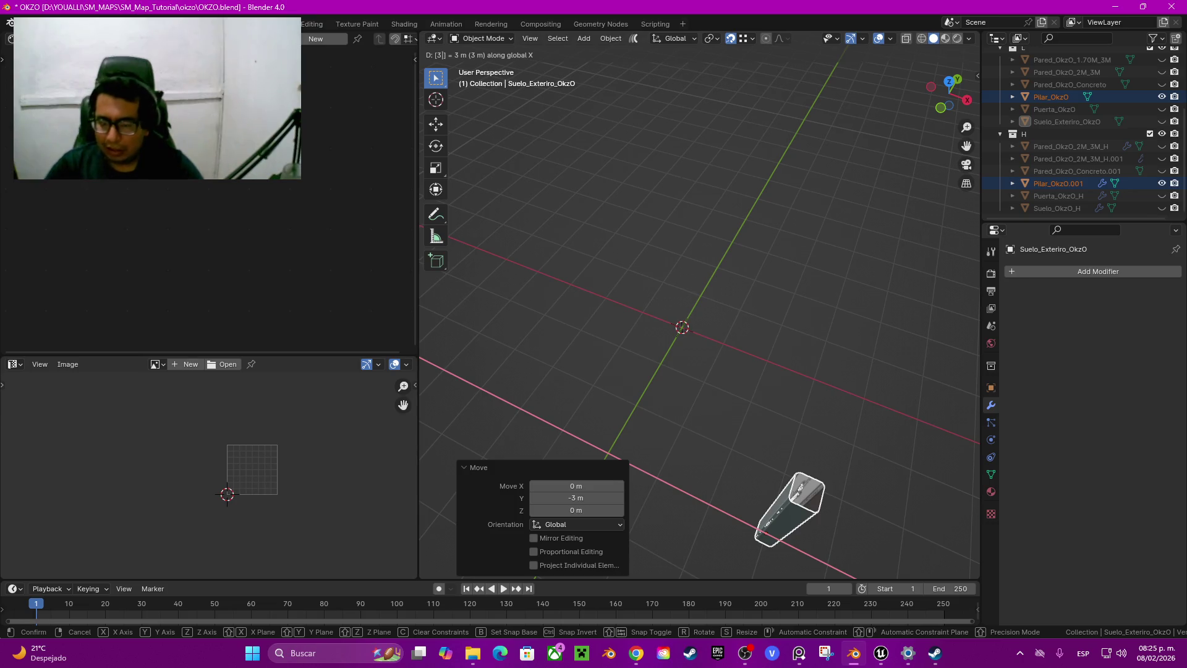
key(Return)
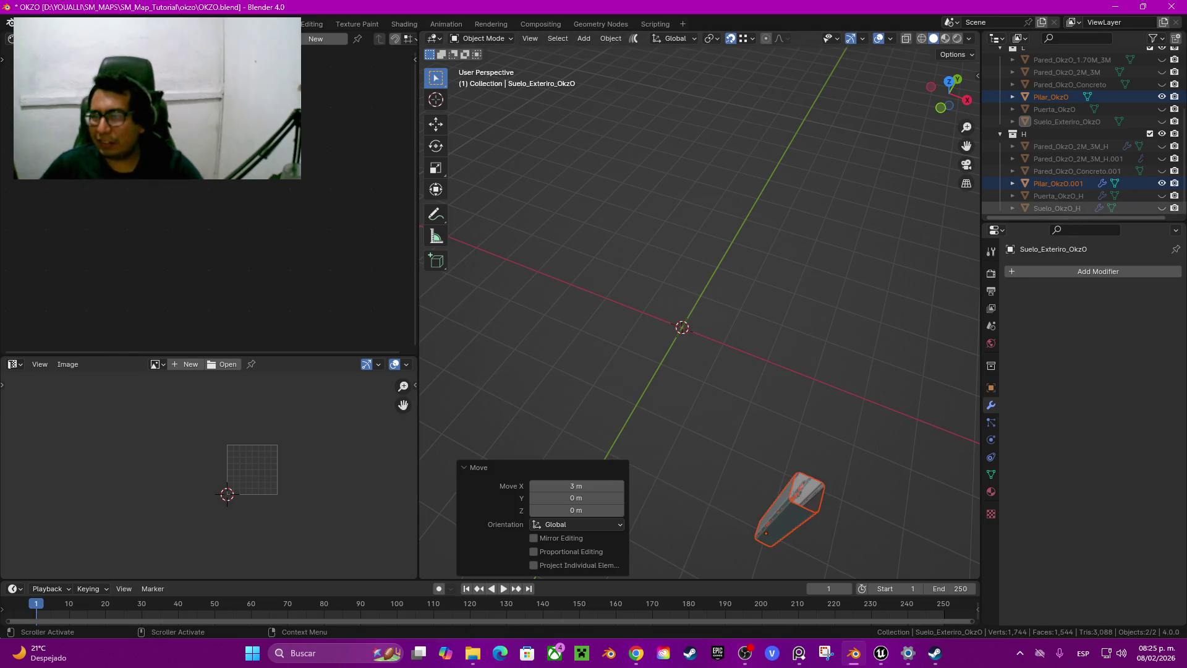
key(h)
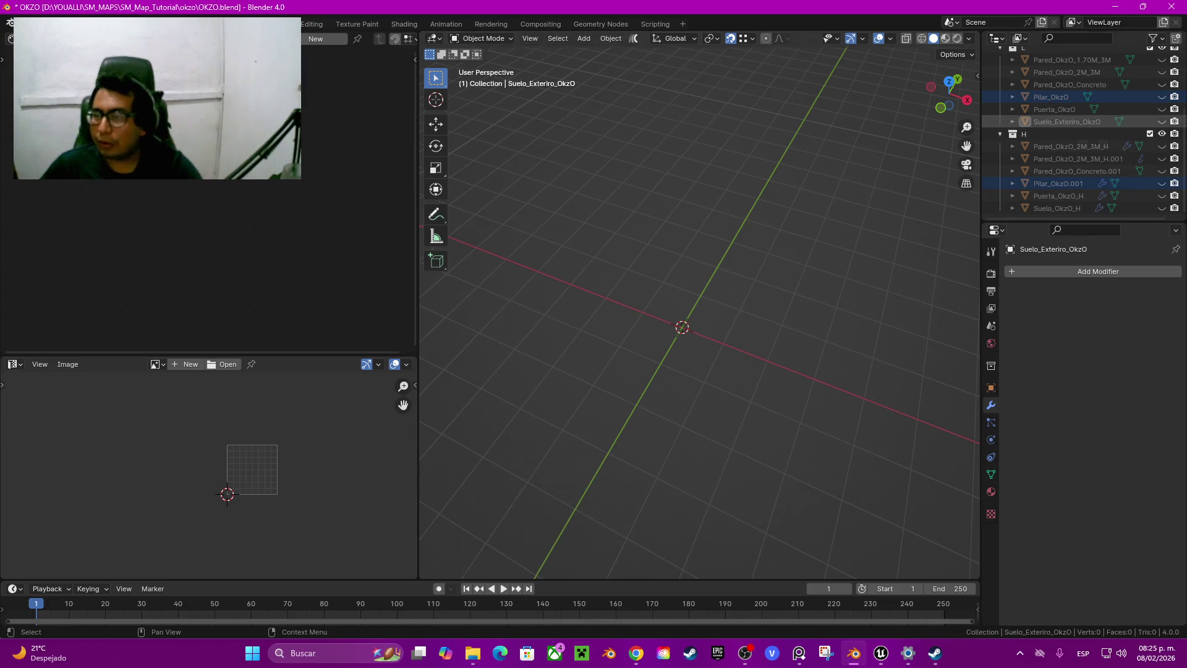
Unhide both concrete walls and move them -3 m along Y and -3 m along X
click(1162, 171)
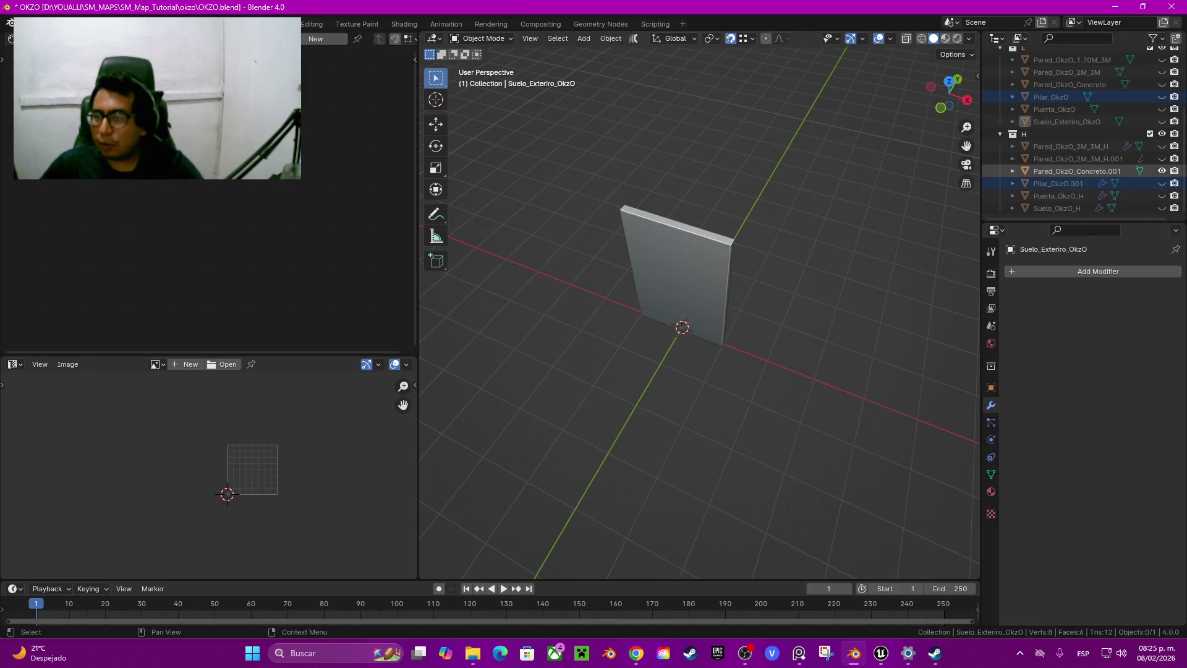
click(1162, 84)
key(a)
key(g)
key(y)
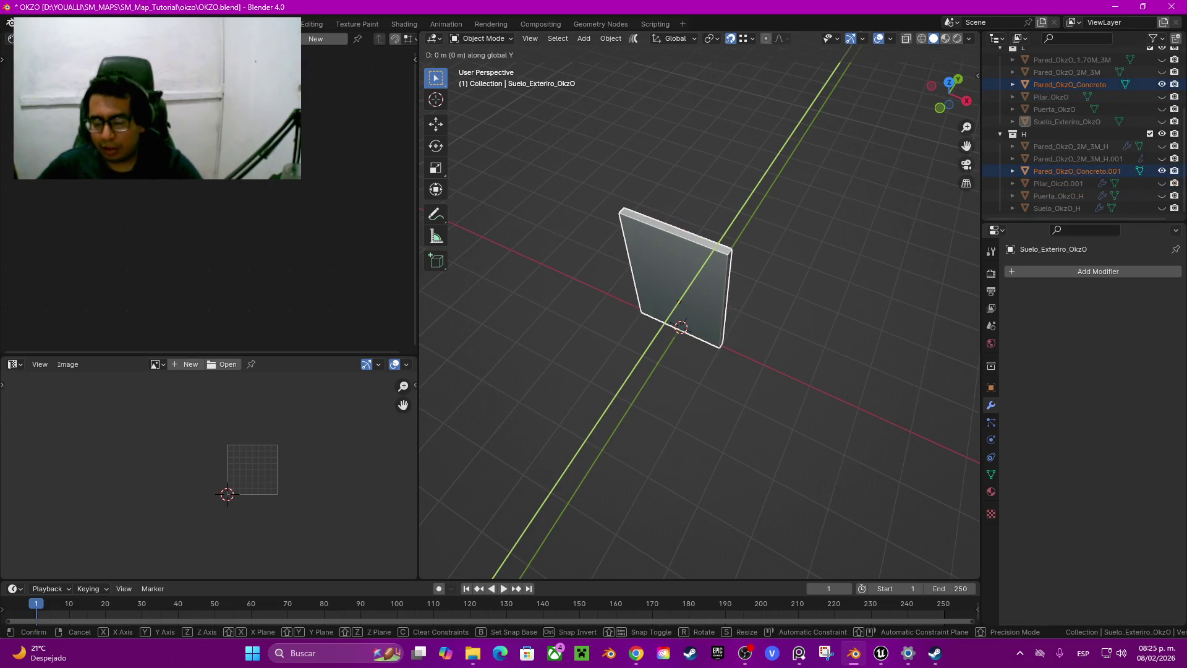
text(-3)
key(Return)
text(gx-3)
key(Return)
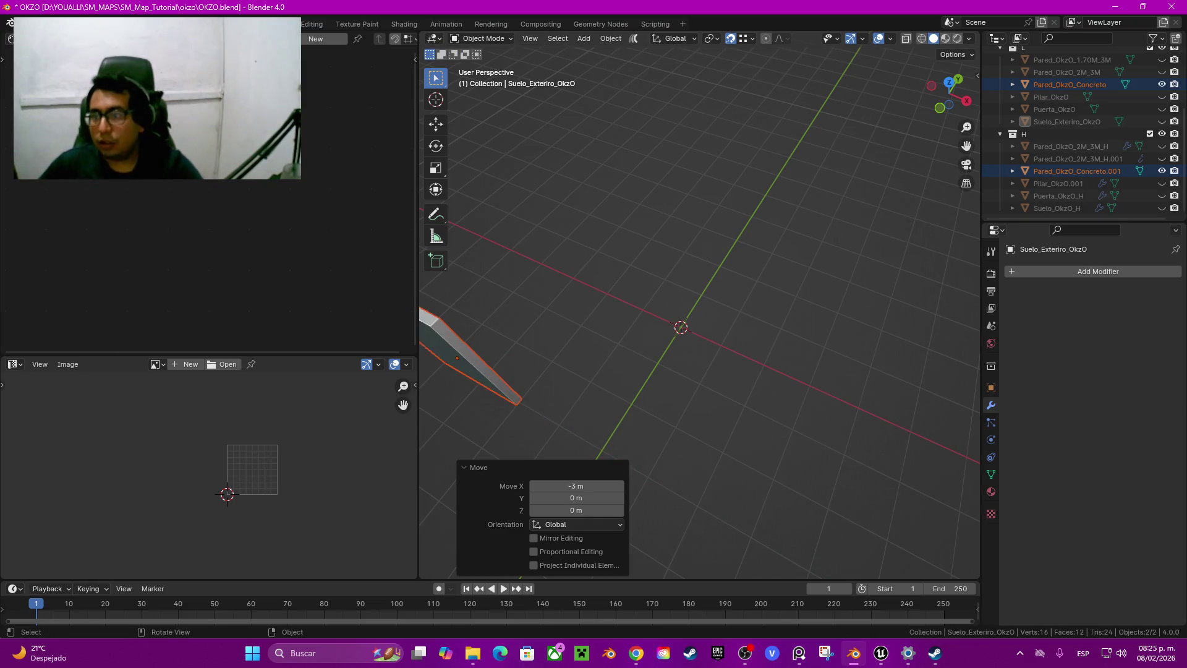
Hide the concrete walls and unhide Pared_OkzO_2M_3M and Pared_OkzO_2M_3M_H.001
scroll(1070, 96, up, 2)
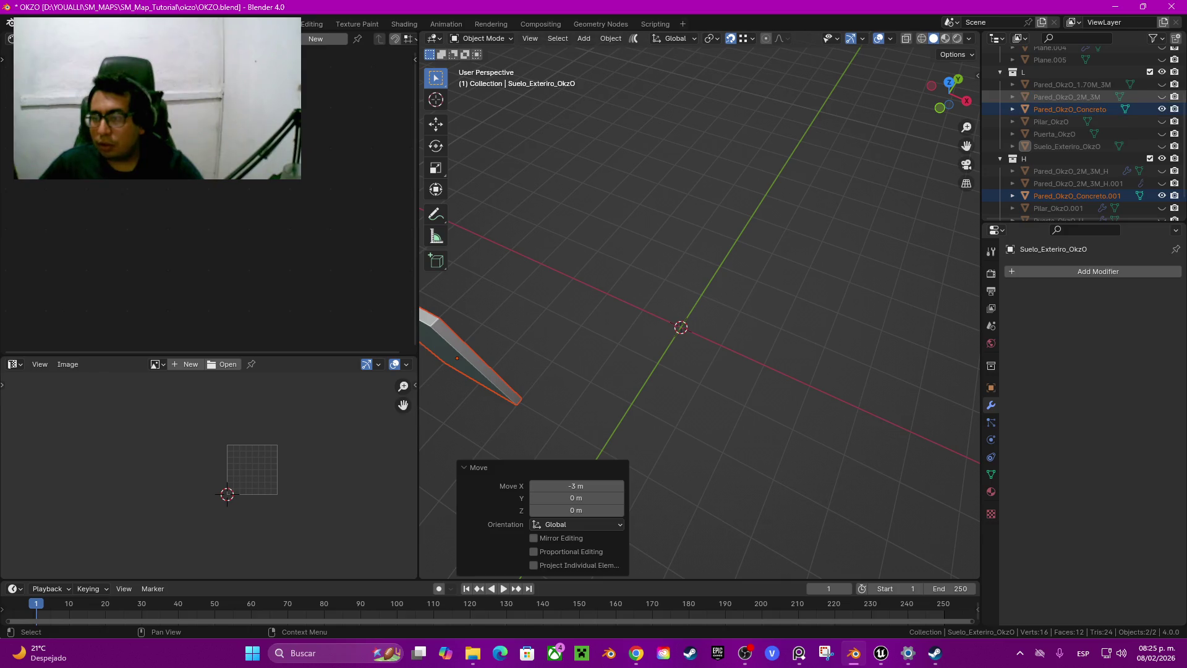
key(g)
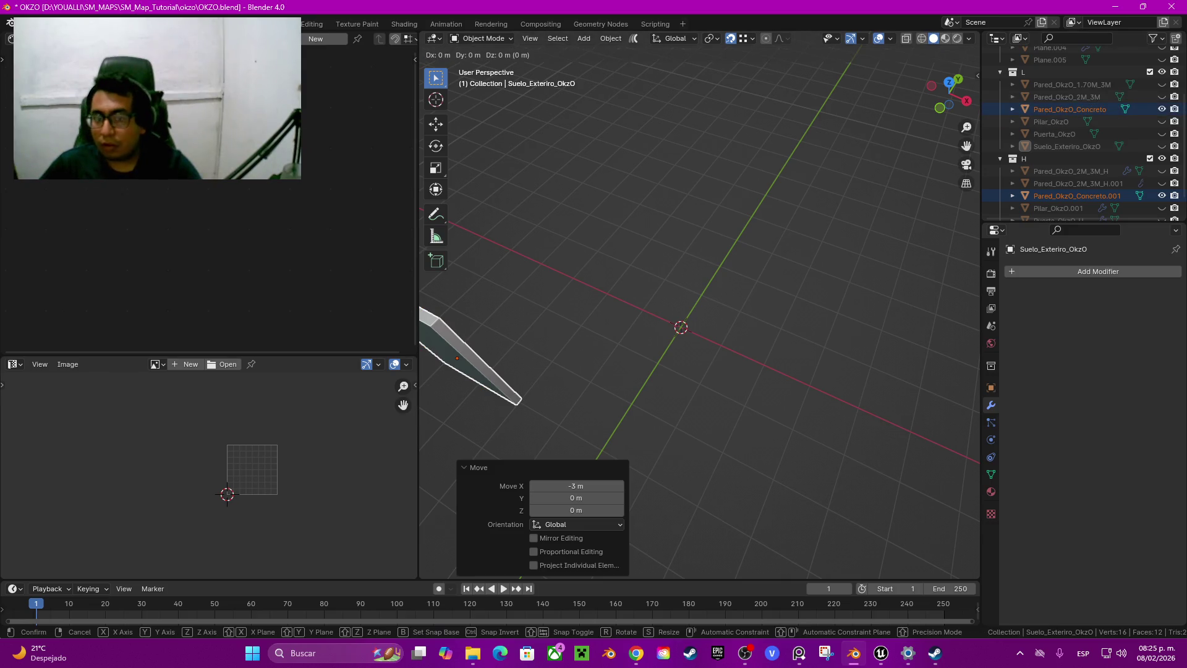
key(Escape)
key(h)
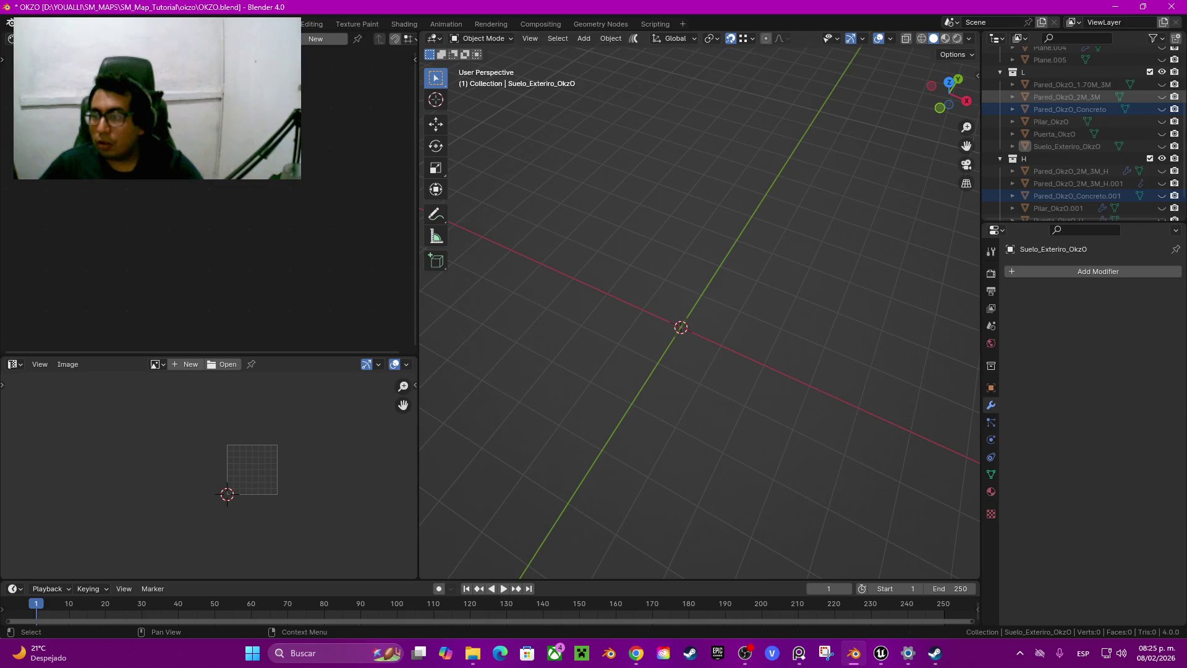
click(1162, 96)
click(1162, 183)
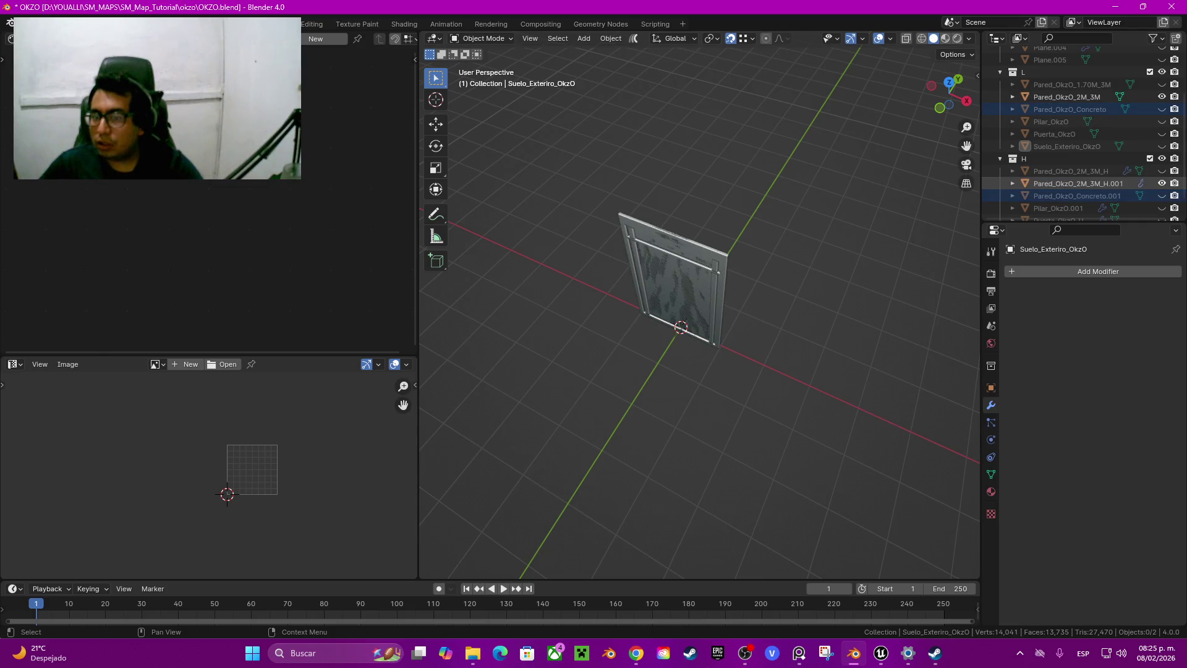
Move the Pared_OkzO_2M_3M and 2M_3M_H.001 walls 3 m along X
key(a)
mouse_move(680, 402)
middle_down()
mouse_move(741, 371)
mouse_move(711, 346)
middle_up()
key(g)
key(x)
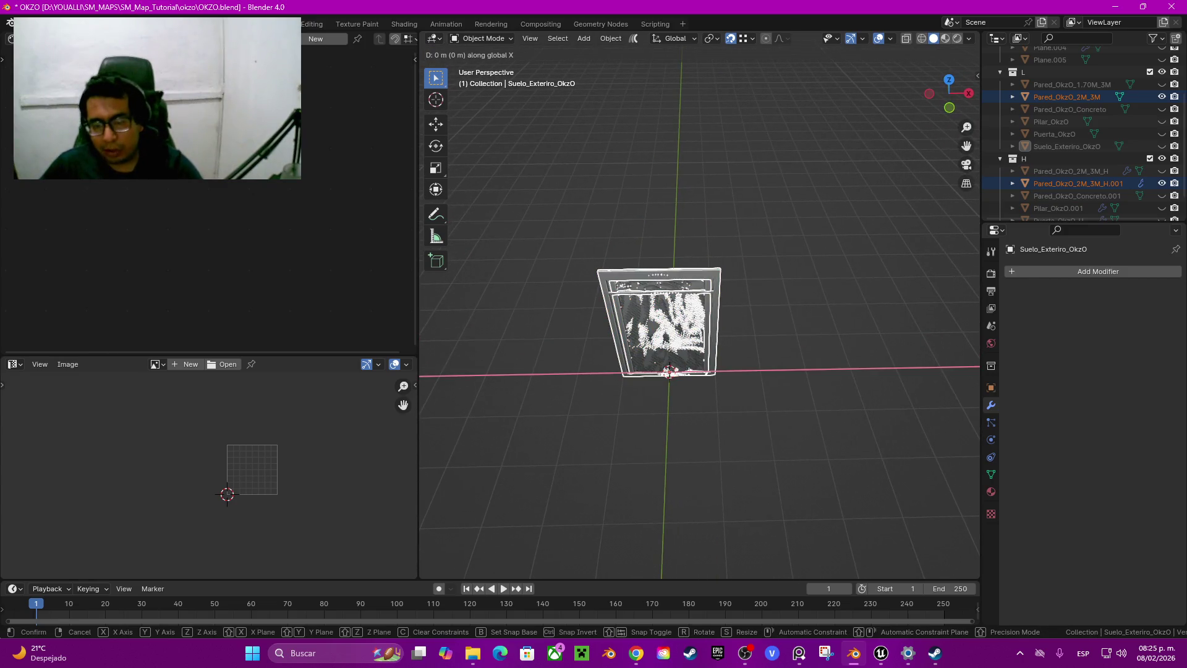
key(3)
key(Return)
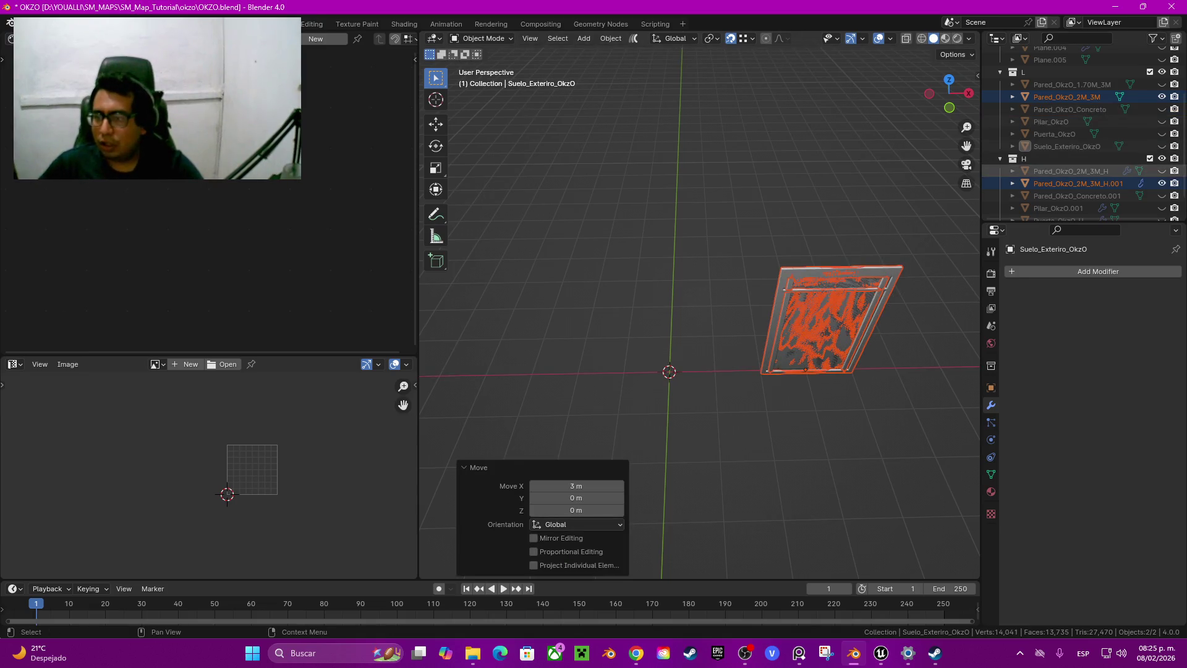
Hide those two walls and unhide Pared_OkzO_2M_3M_H and Pared_OkzO_1.70M_3M in the Outliner
click(1162, 171)
click(1163, 183)
click(1162, 97)
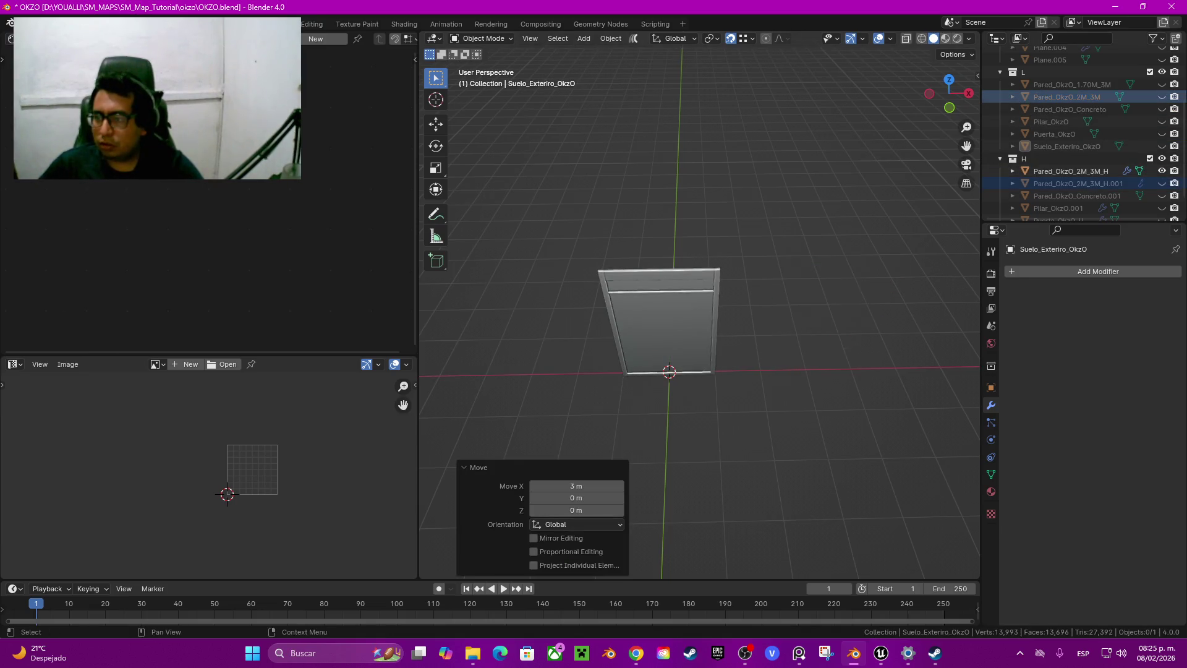
click(1162, 84)
Move the 2M_3M_H and 1.70M_3M walls -3 m along X
key(a)
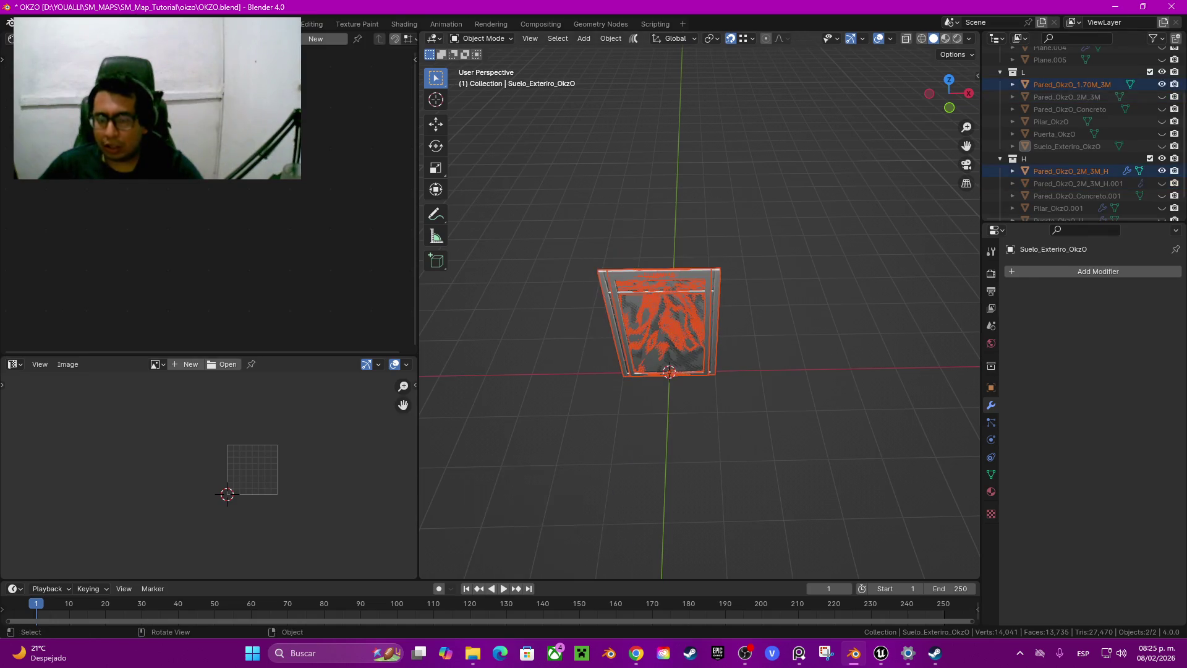
key(g)
key(x)
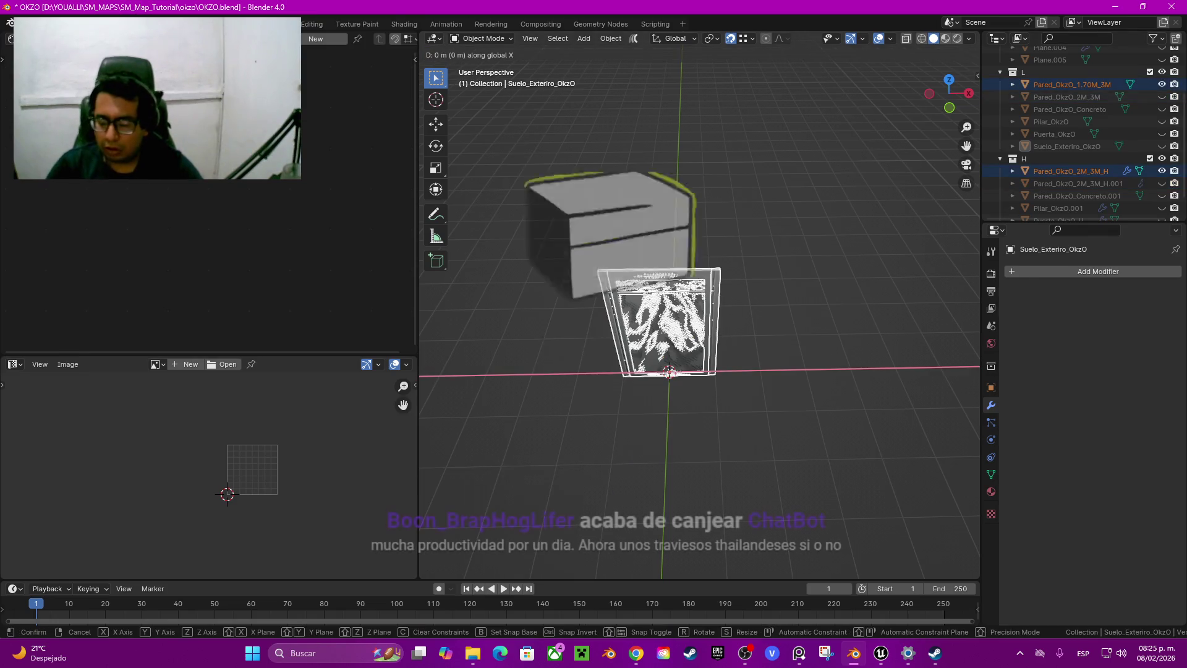
key(minus)
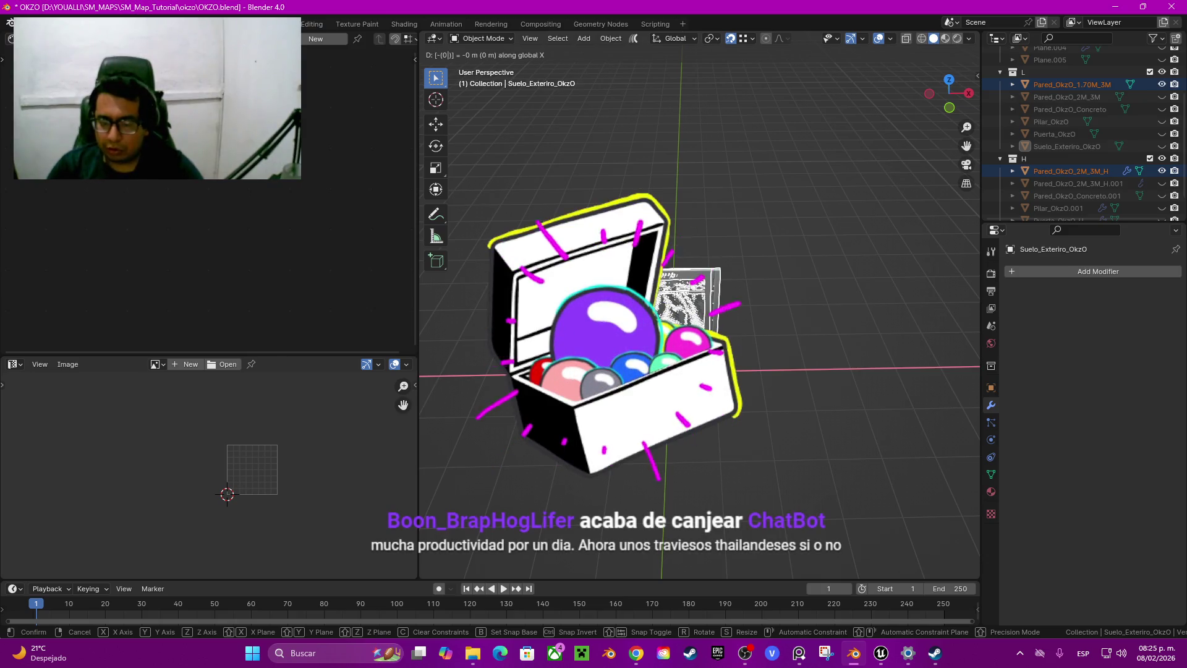
key(x)
key(x)
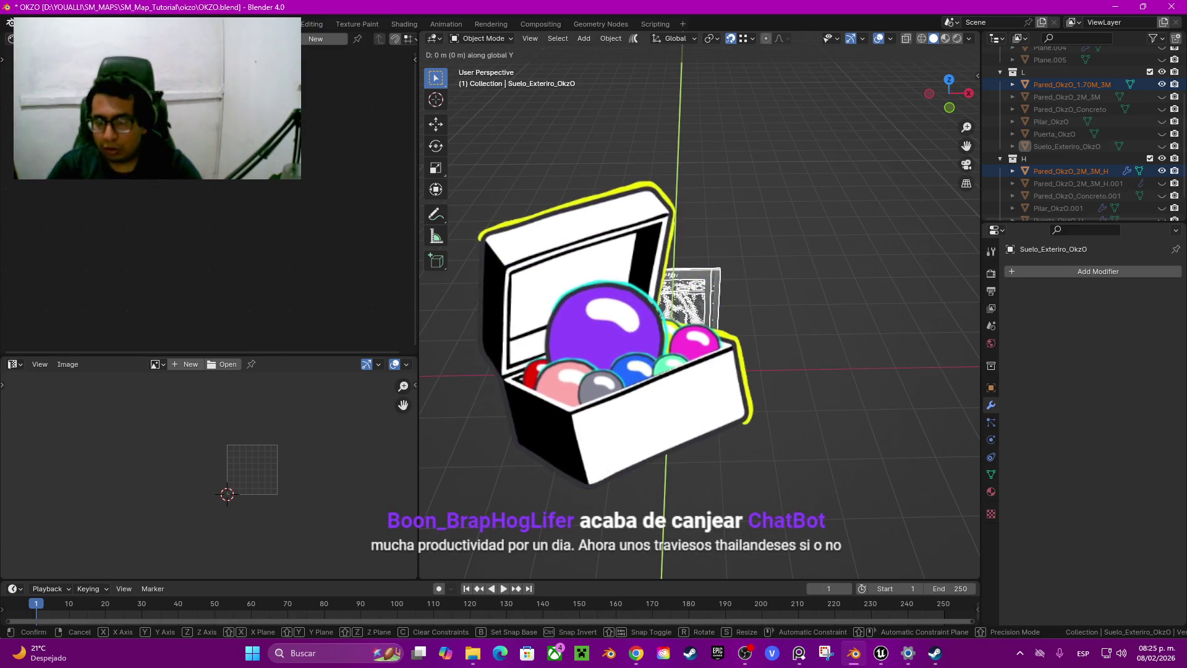
text(x)
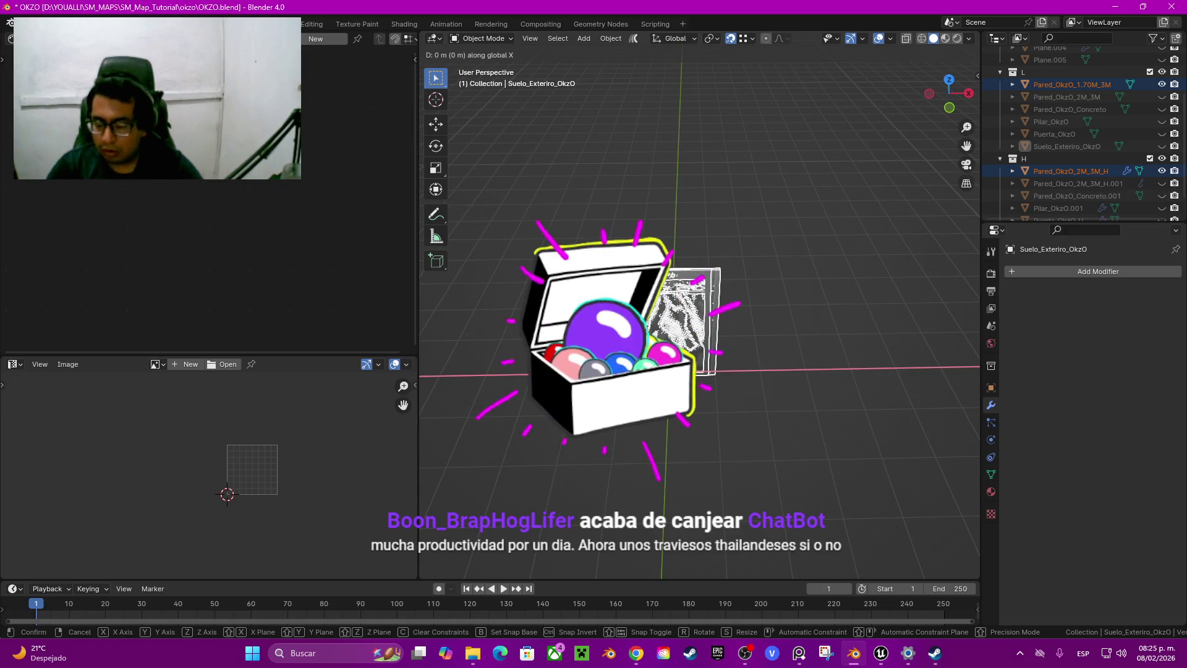
text(-3)
key(Return)
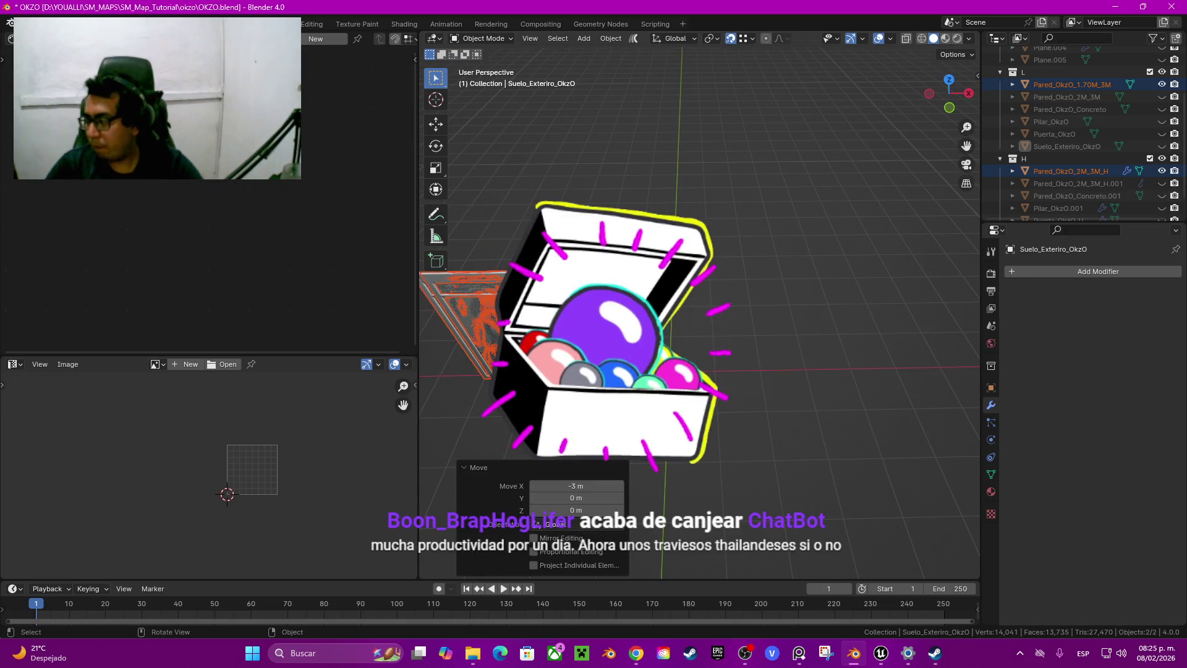
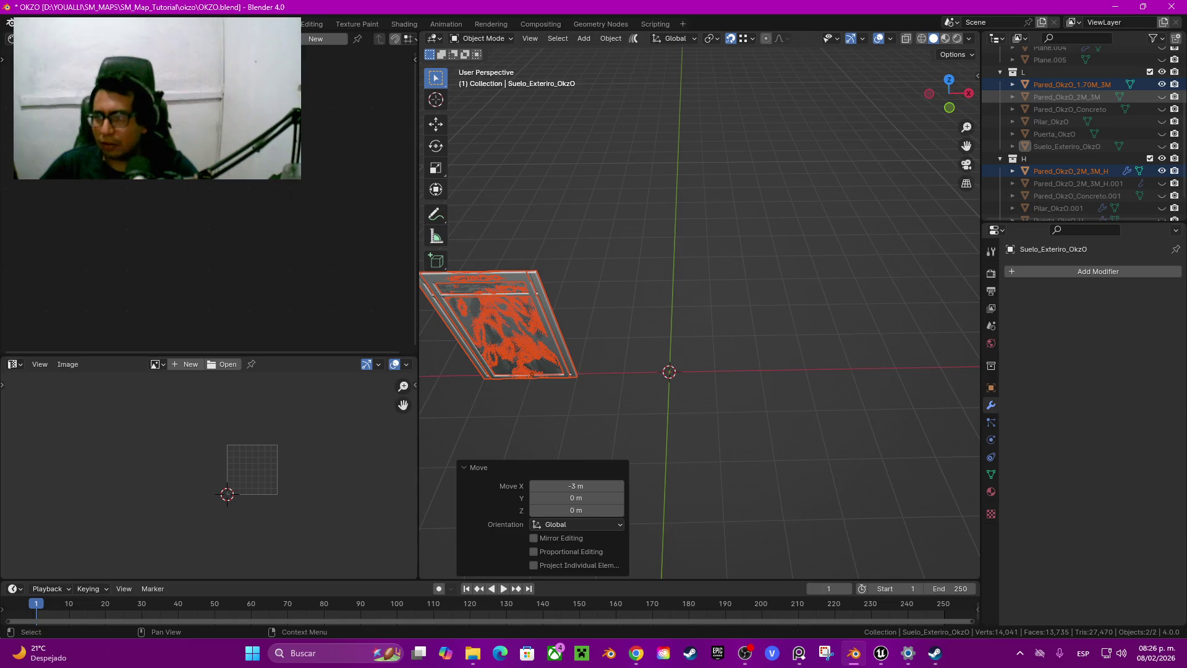
Hide the orange-textured L walls and unhide collection H's walls, pillar, door and floor
scroll(1082, 136, up, 5)
click(1037, 54)
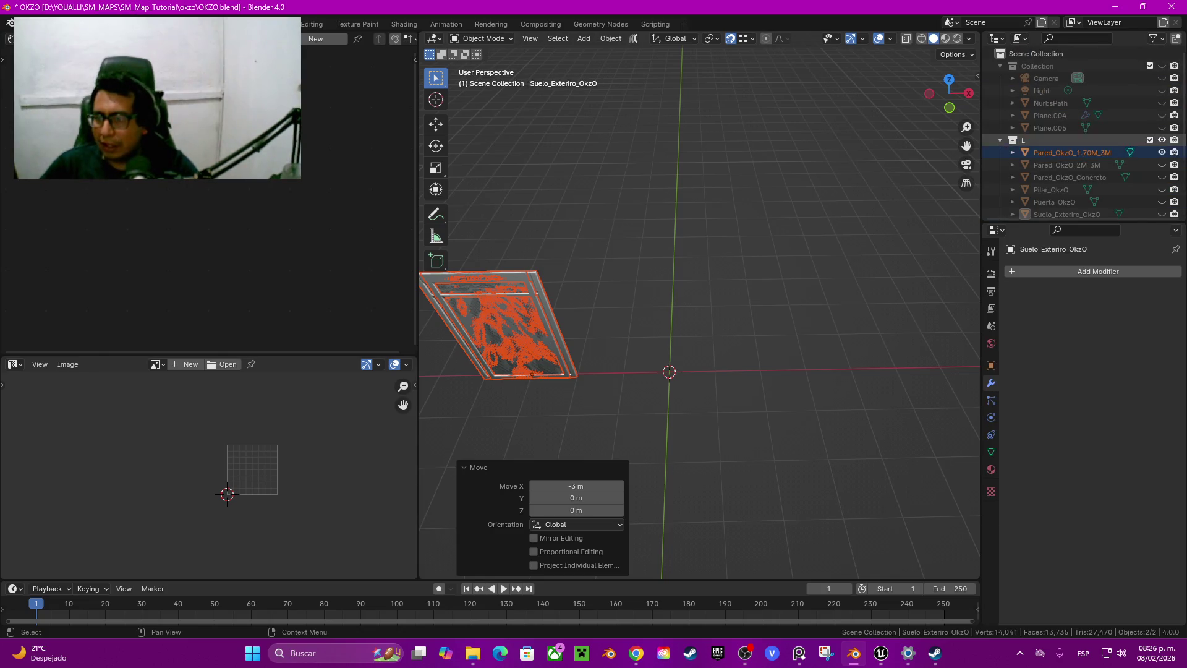
click(1162, 165)
click(1161, 165)
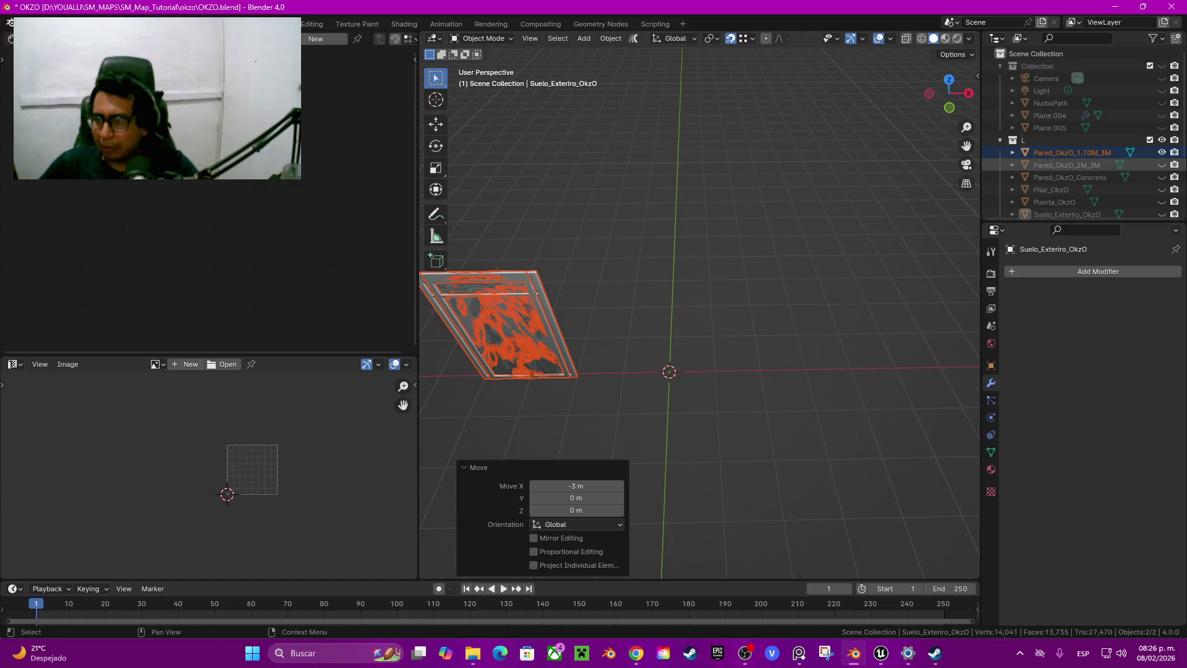
click(1161, 152)
scroll(1162, 153, down, 5)
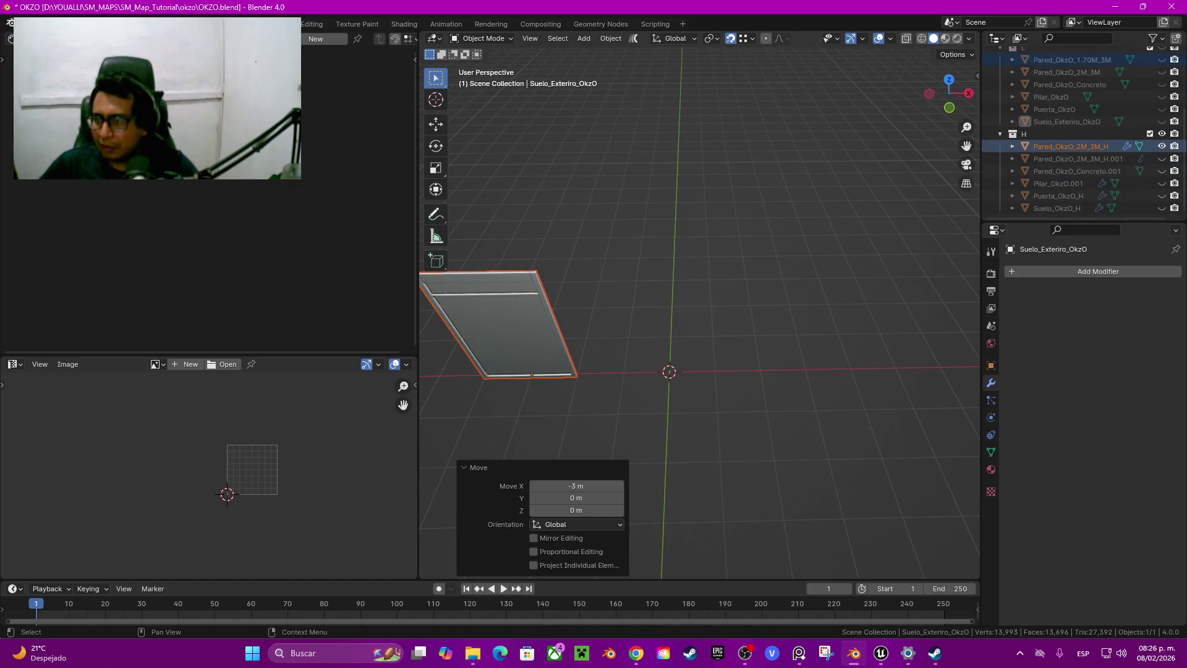
click(1161, 158)
click(1162, 171)
click(1162, 183)
click(1162, 195)
click(1162, 208)
Deselect everything and orbit around the H kit's doors, walls and floor for a closer look
scroll(698, 310, down, 3)
middle_drag(699, 346, 698, 297)
key(alt+a)
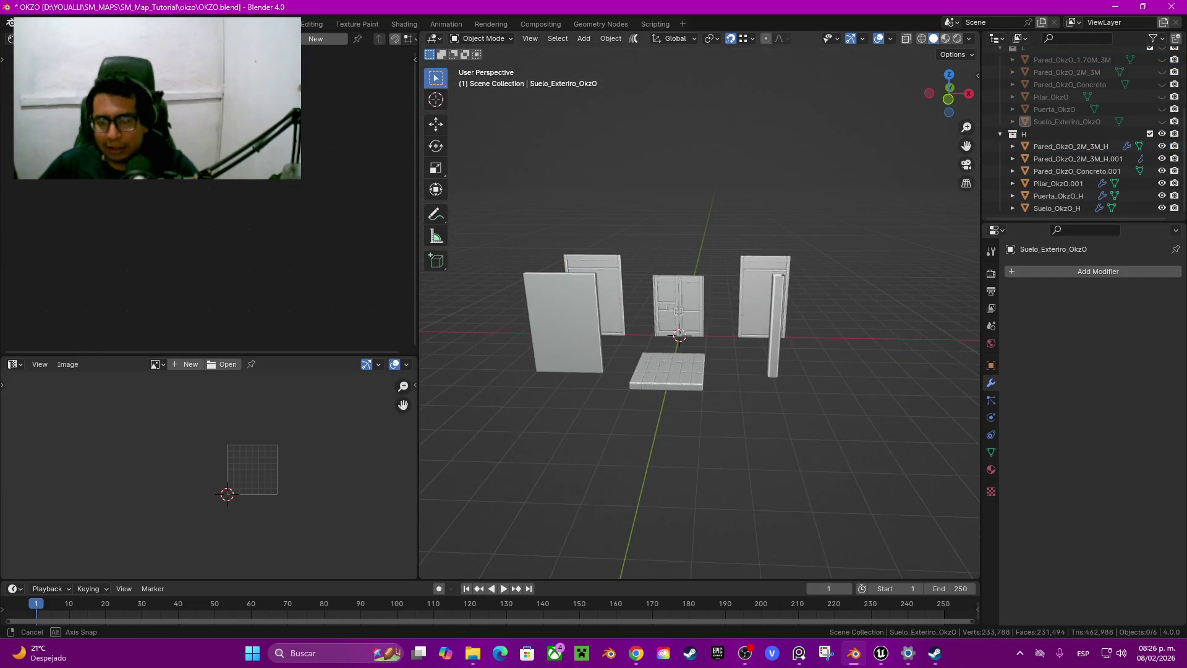
scroll(699, 309, up, 4)
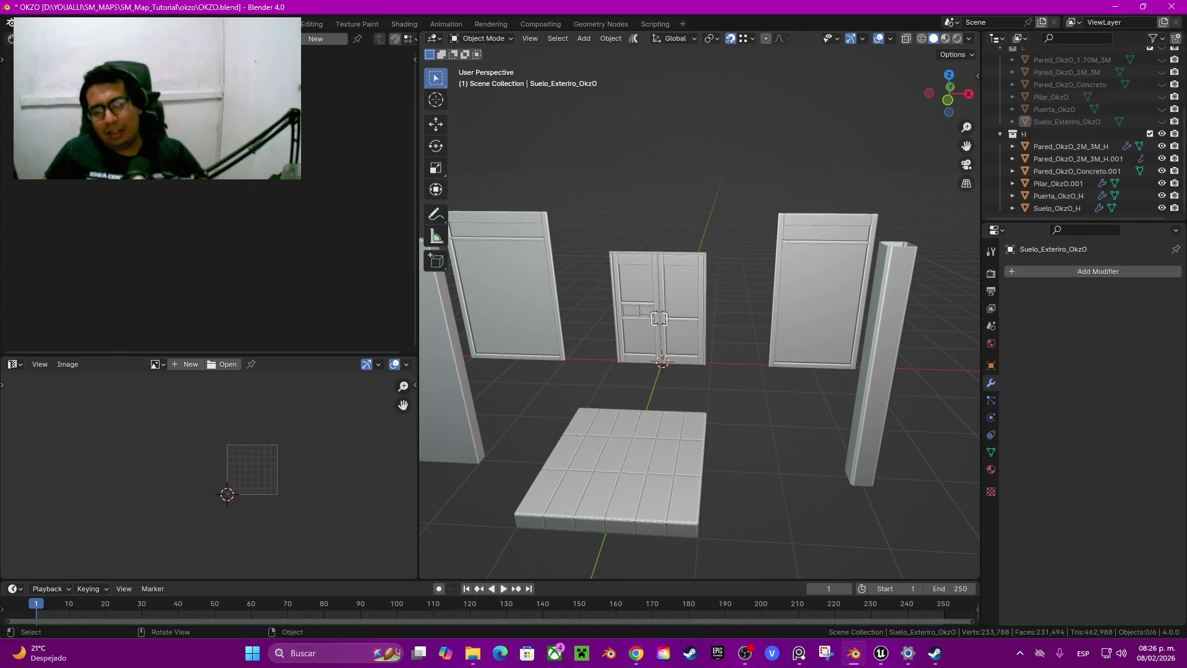
mouse_move(698, 371)
middle_down()
mouse_move(699, 322)
mouse_move(730, 371)
middle_up()
mouse_move(698, 321)
middle_down()
mouse_move(649, 296)
mouse_move(593, 300)
middle_up()
mouse_move(698, 303)
middle_down()
mouse_move(698, 259)
mouse_move(655, 265)
mouse_move(699, 293)
middle_up()
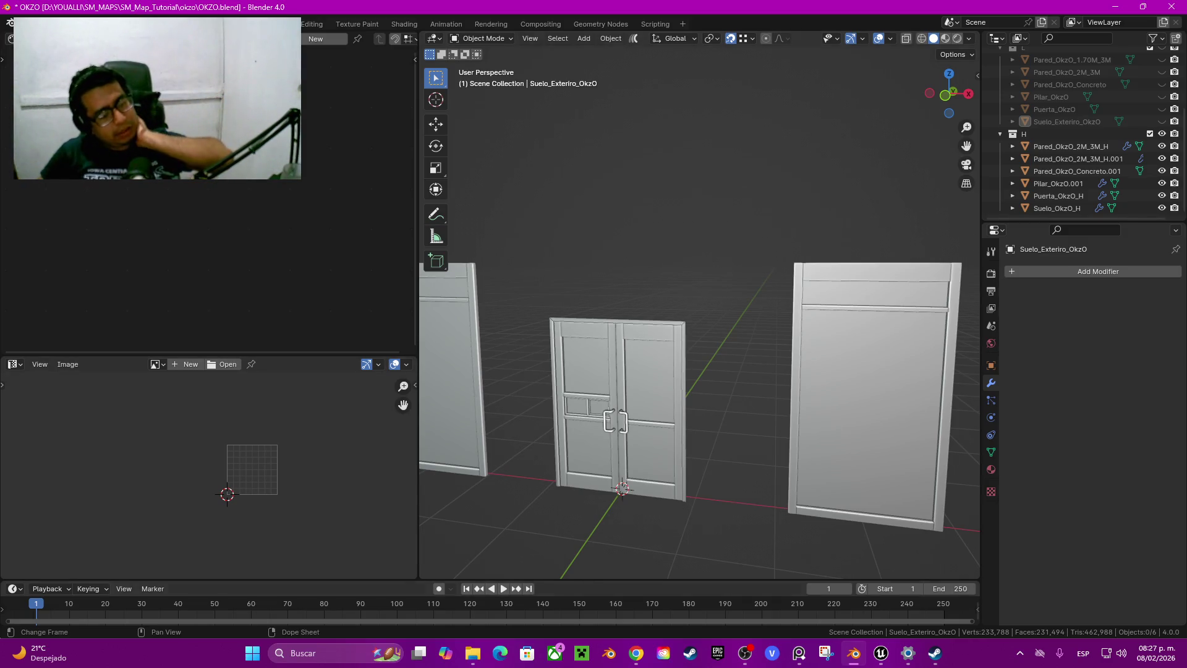
Open and close the screen snipping tool, then switch to the Unreal Editor
key(super+shift+s)
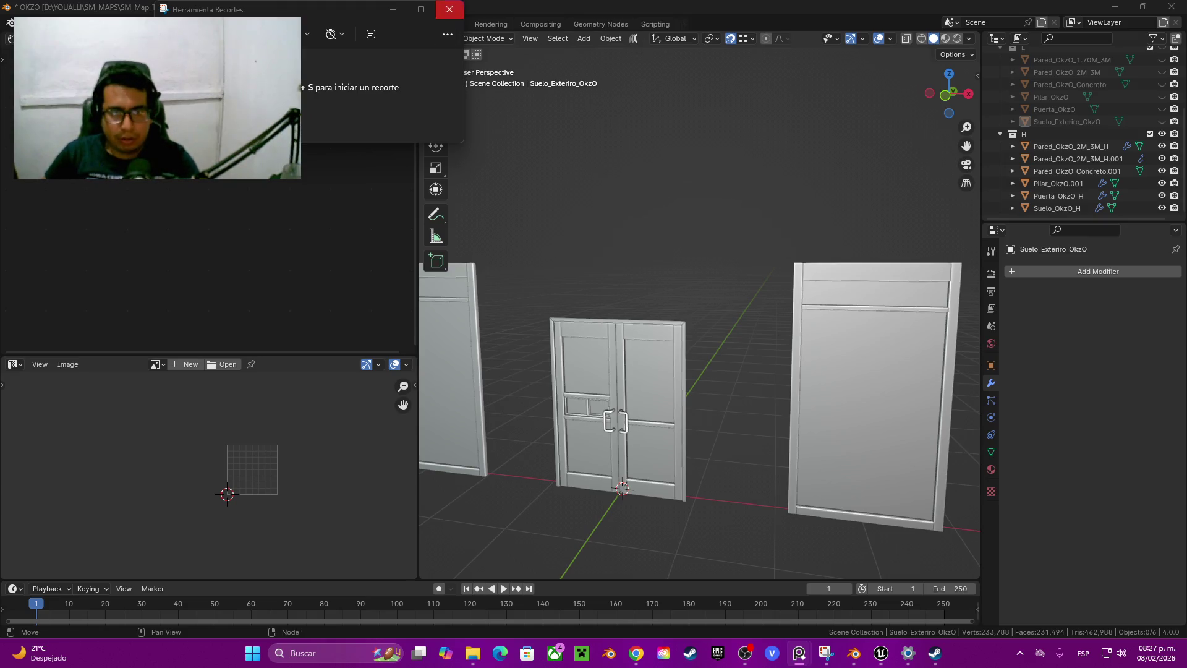
click(449, 10)
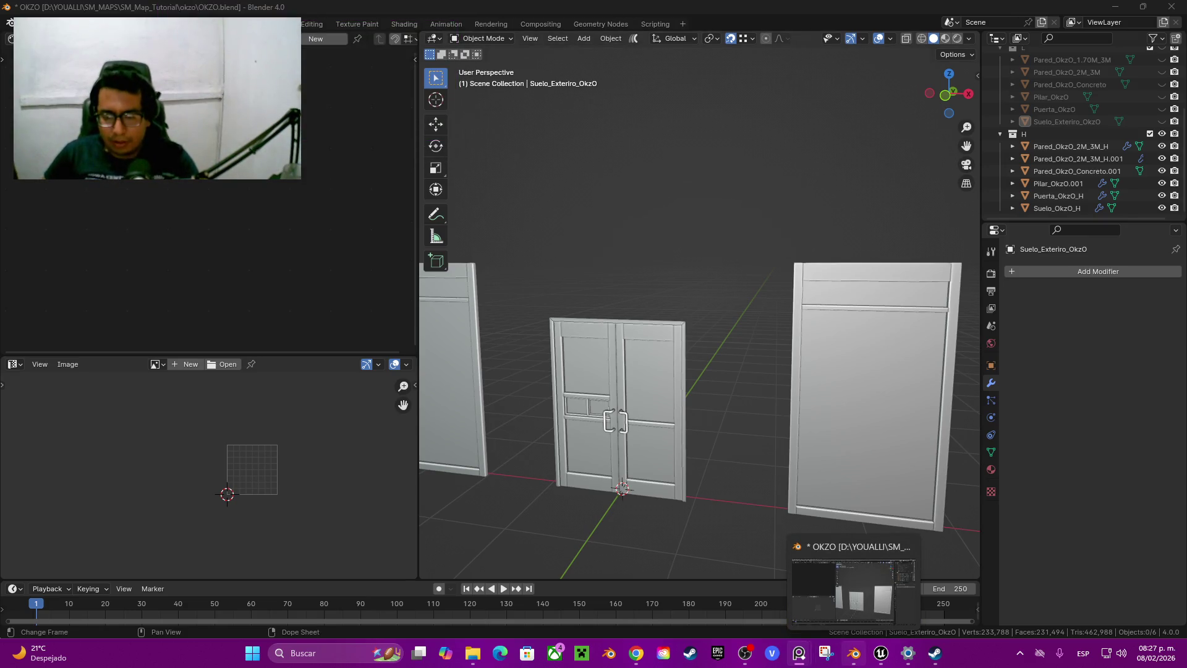
click(881, 652)
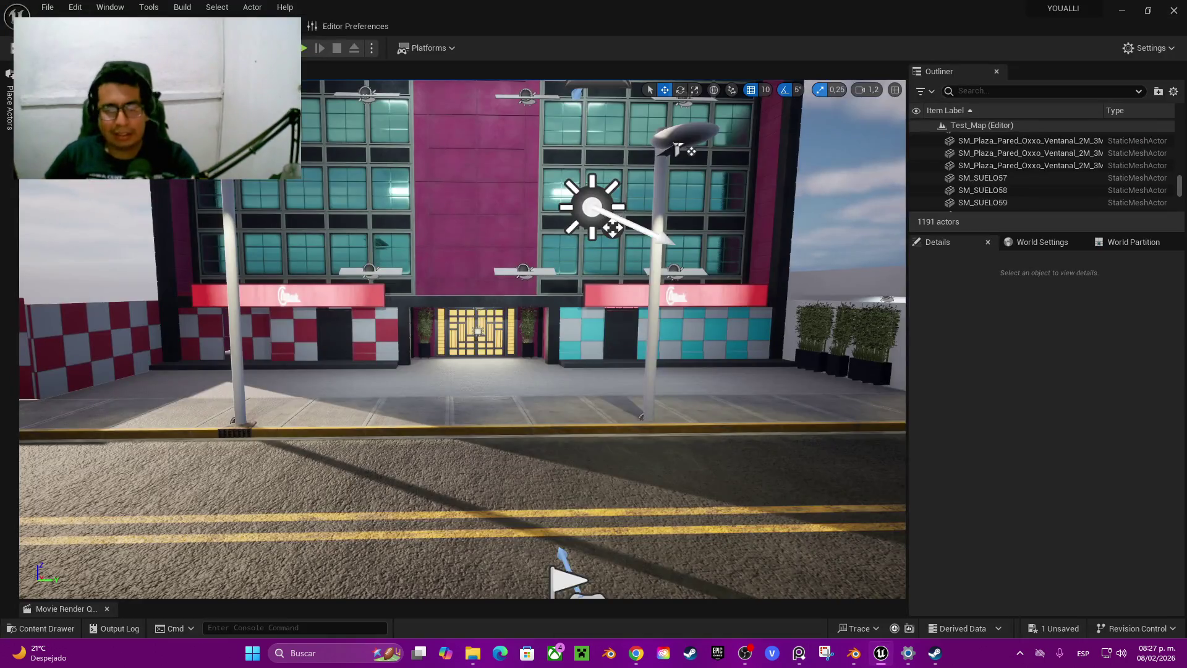
Fly to the bank storefront and duplicate the Paredes_Banco_SUELO28 wall panel
right_drag(463, 338, 371, 339)
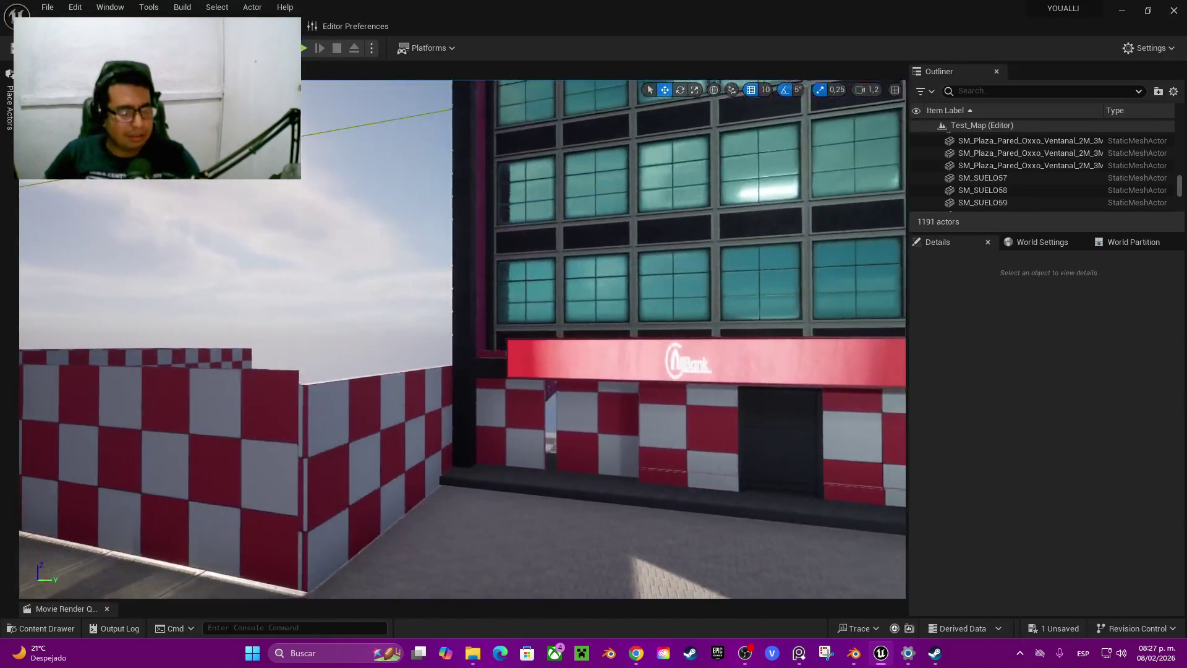
right_drag(463, 338, 557, 339)
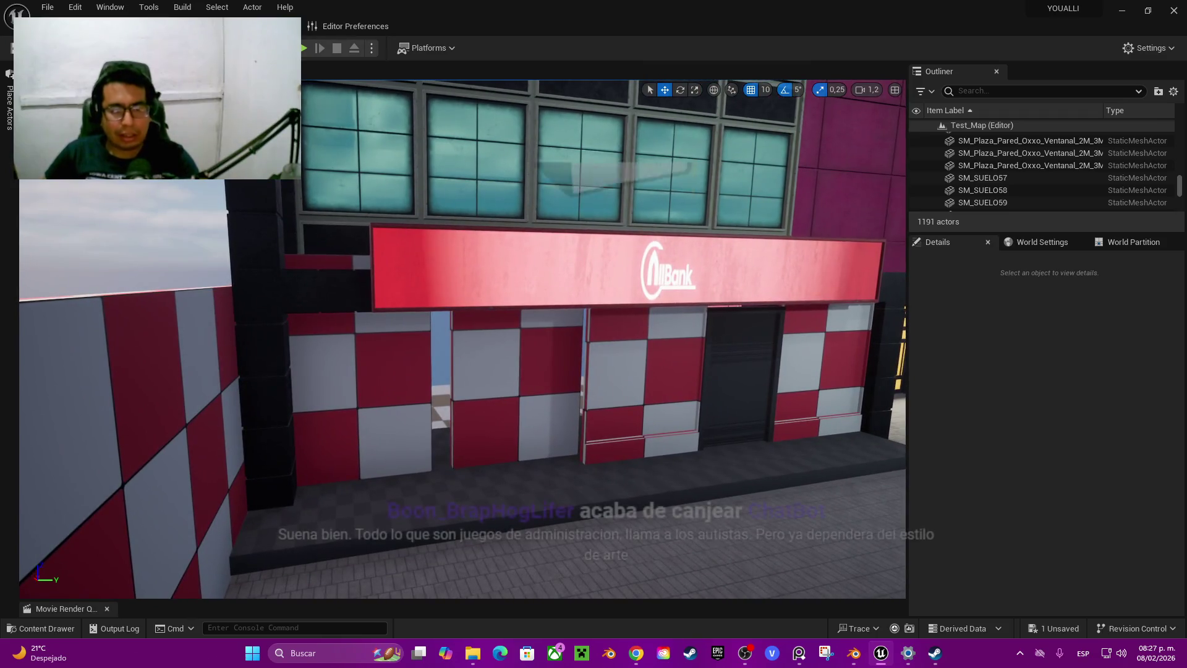
right_drag(462, 339, 371, 339)
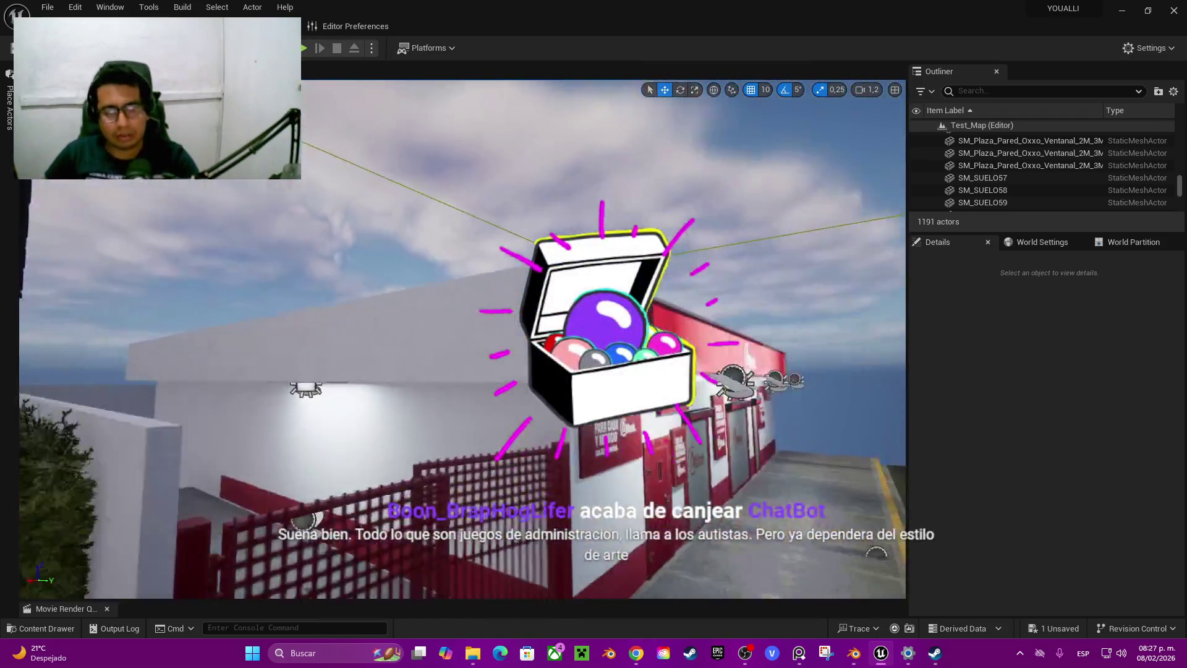
right_drag(463, 339, 557, 339)
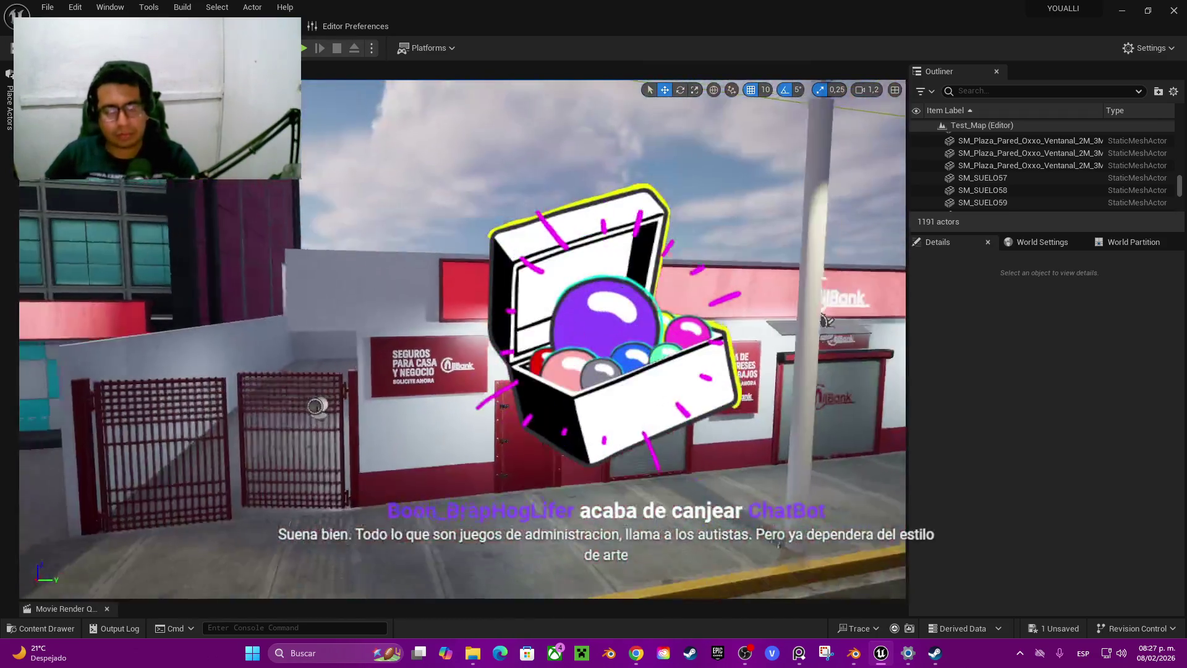
click(462, 339)
right_drag(463, 339, 395, 338)
key(ctrl+d)
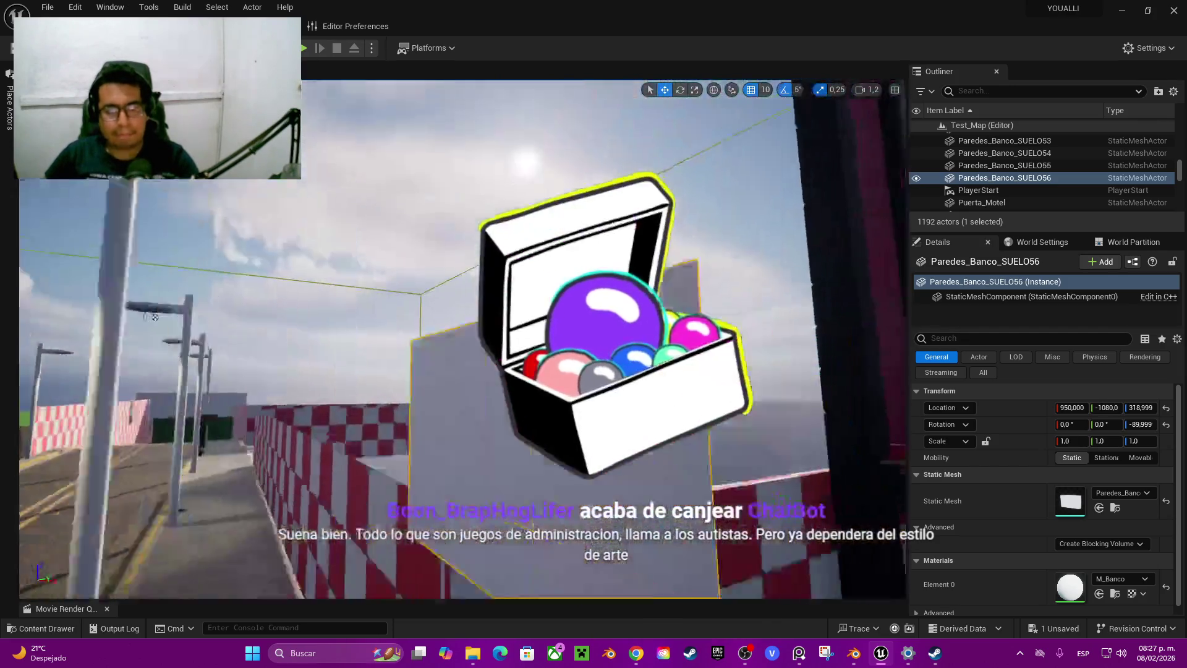
Move the copy to location 1570, -1080 beside the dark pillar, then switch to Steam
mouse_move(706, 290)
mouse_down()
mouse_move(293, 283)
mouse_move(740, 284)
mouse_up()
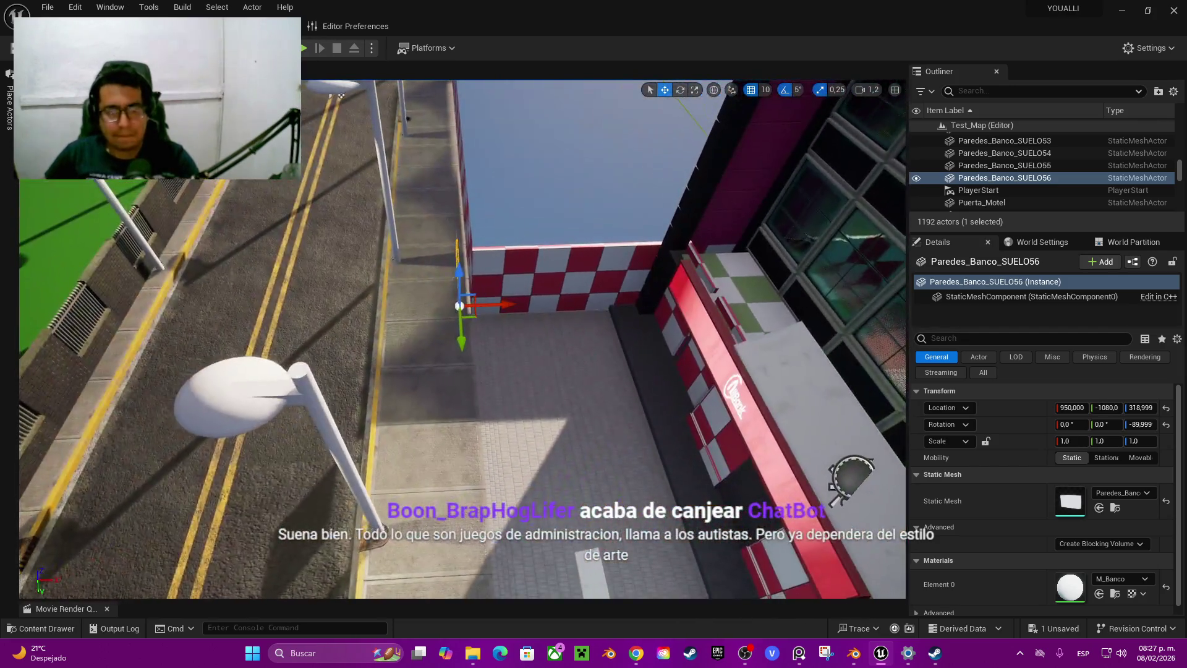
right_drag(740, 284, 740, 284)
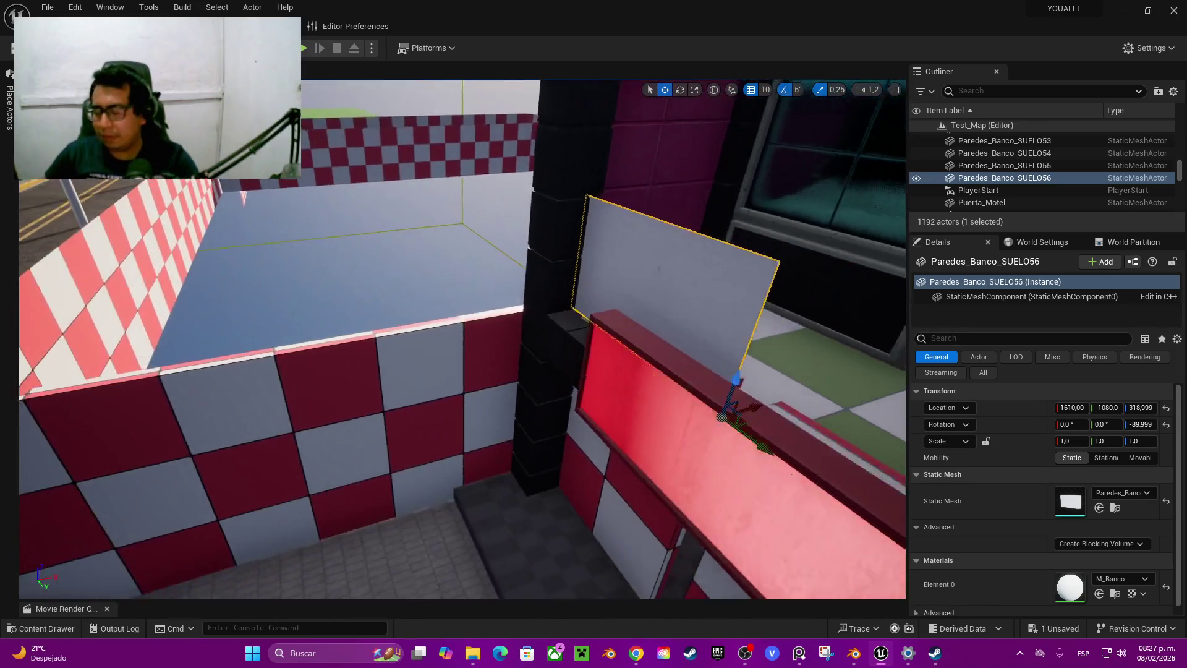
drag(668, 440, 631, 443)
right_drag(631, 443, 631, 442)
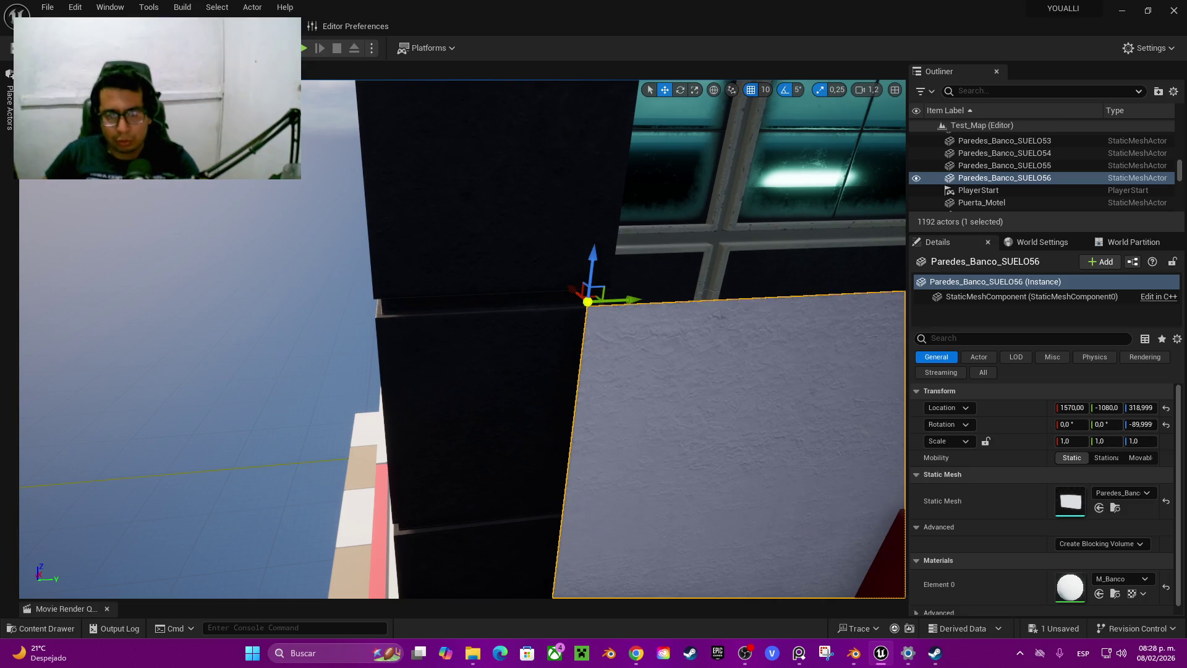
right_drag(630, 443, 631, 443)
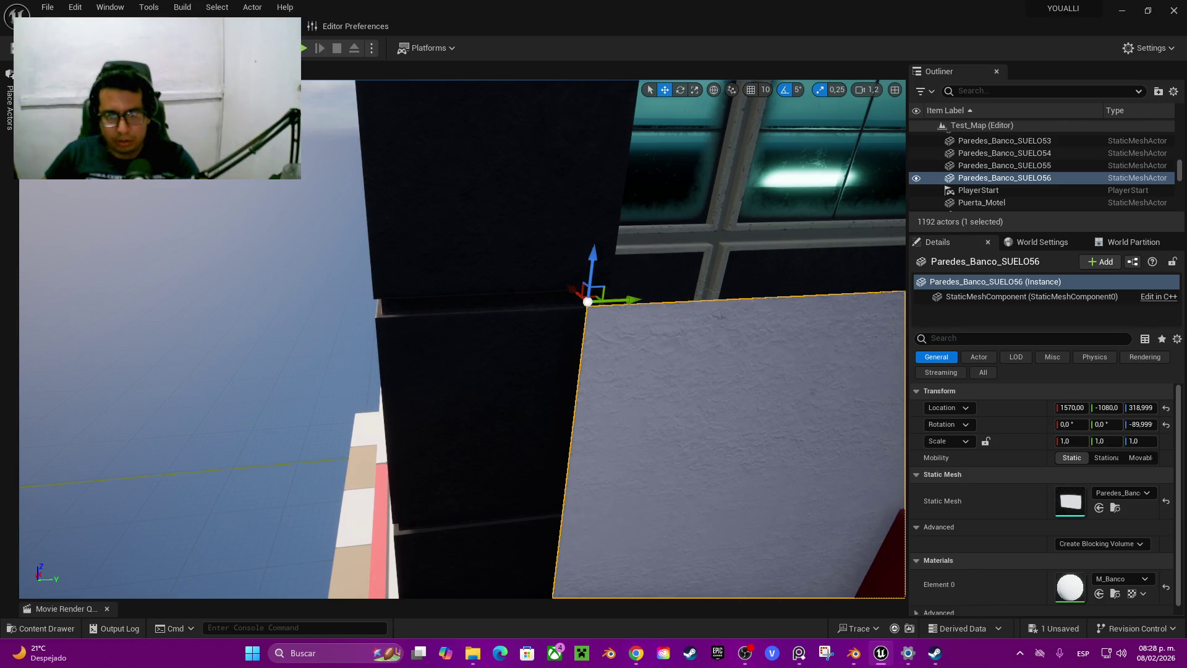
middle_drag(587, 302, 588, 309)
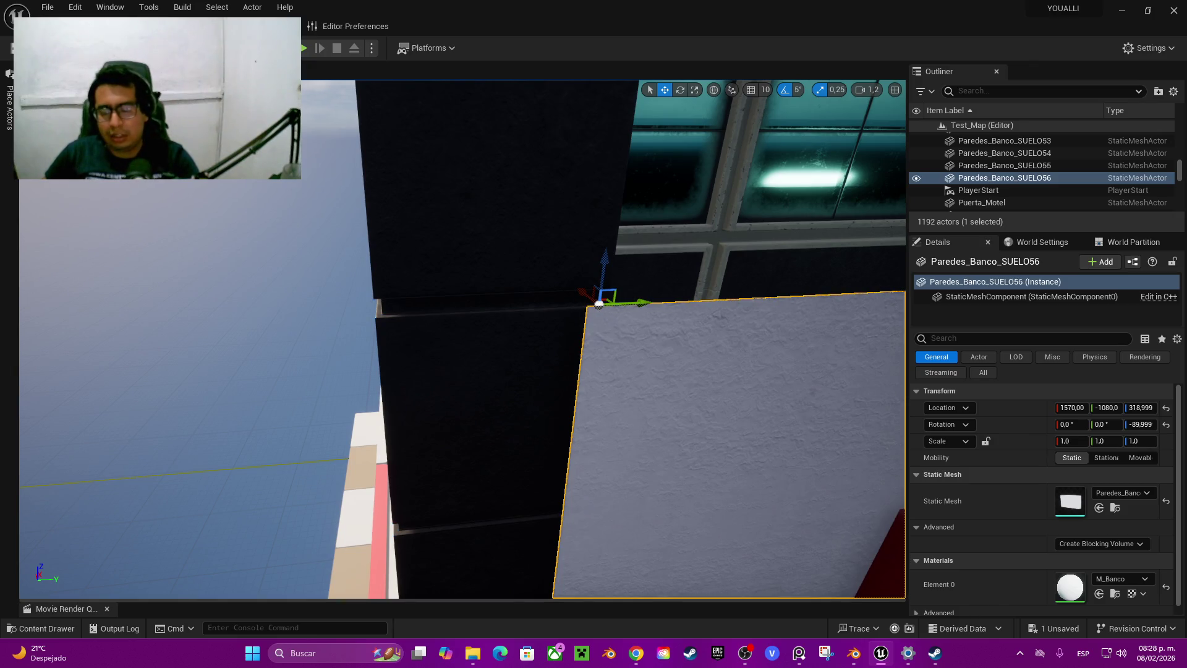
key(alt+Tab)
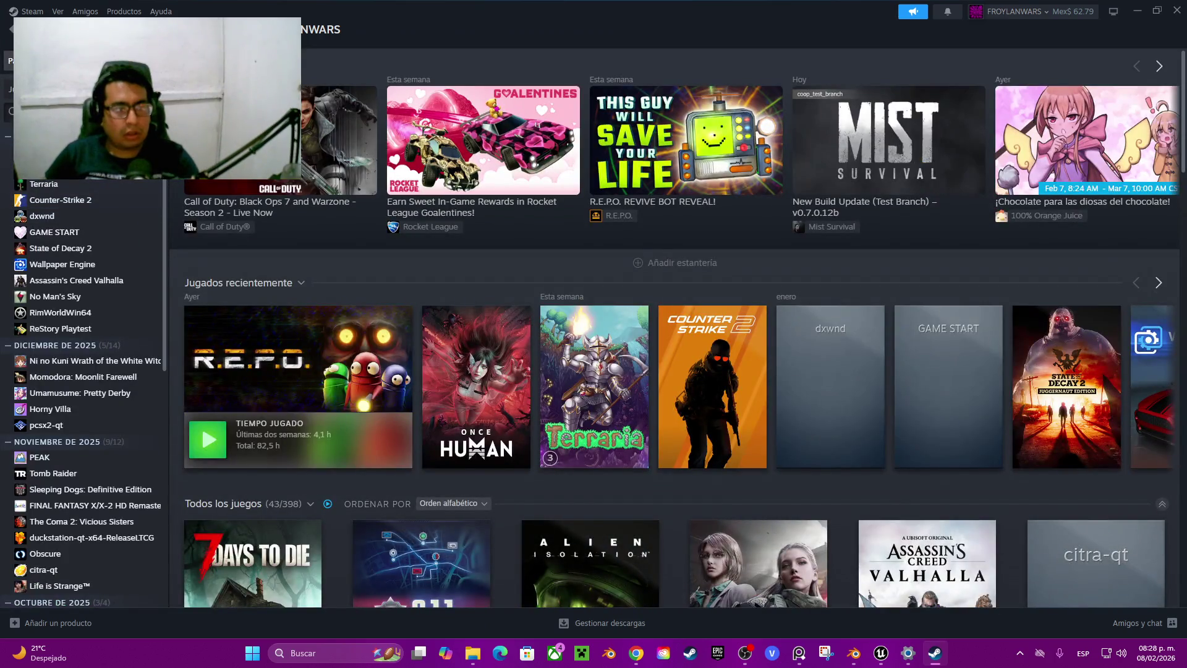
Clear the library search filter and open the My Time at Portia page
text(smite)
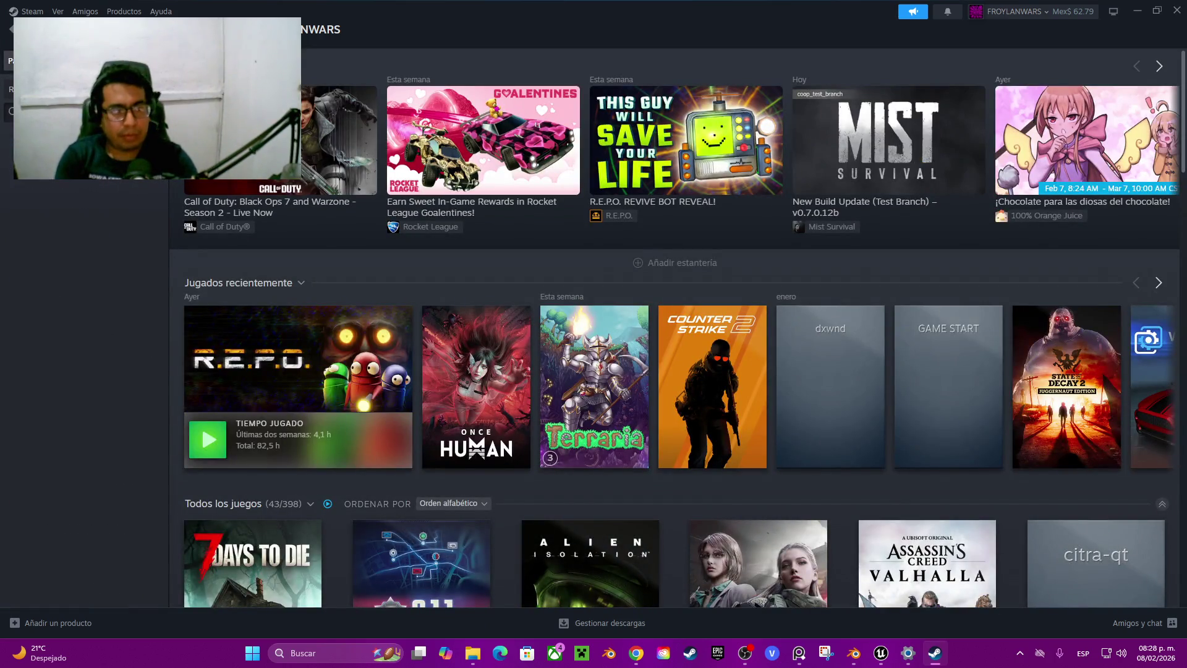
key(Escape)
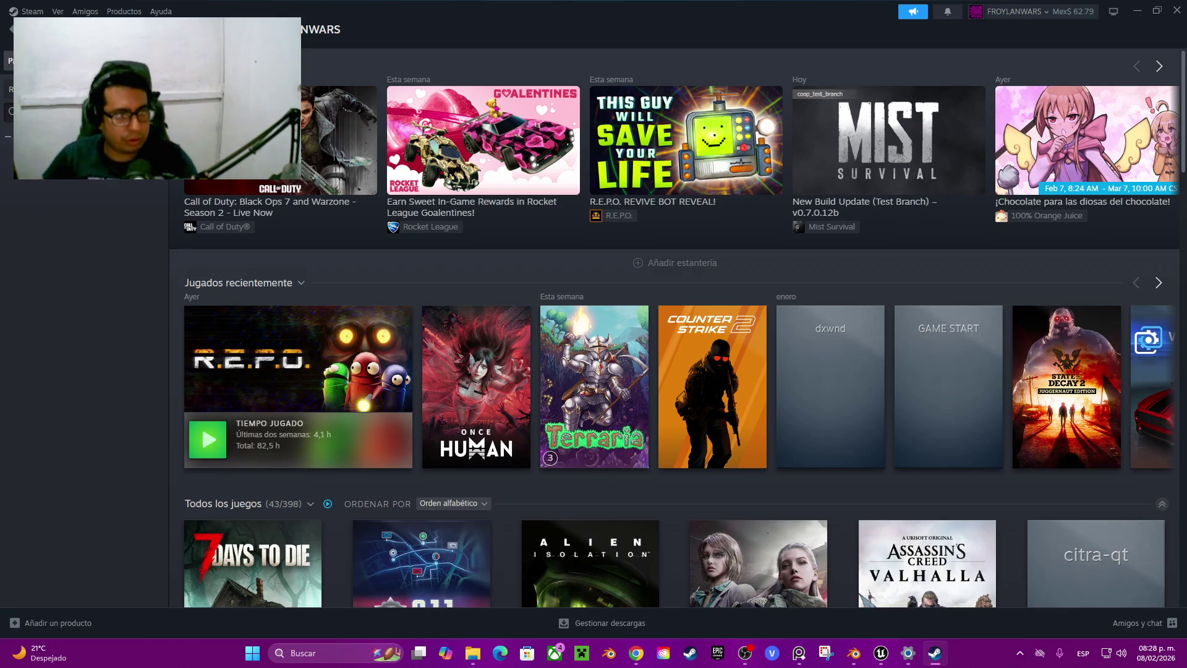
click(75, 151)
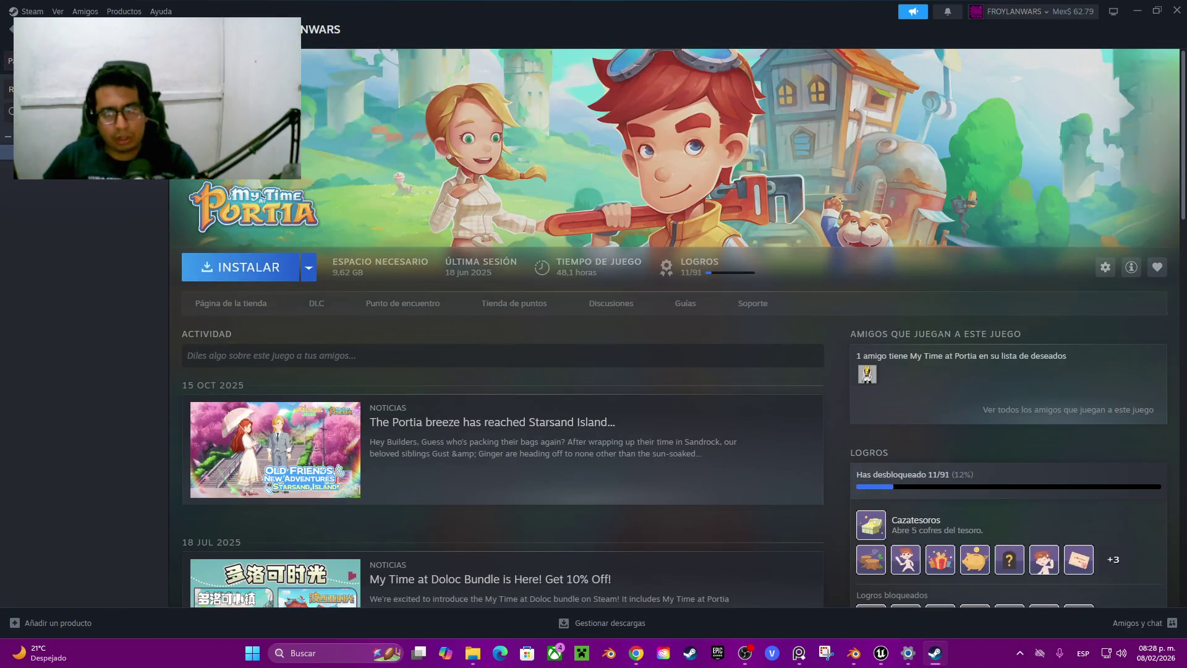
Scroll down through the community hub's guides, artwork and video posts
scroll(677, 328, down, 2)
scroll(677, 327, down, 4)
scroll(677, 327, down, 2)
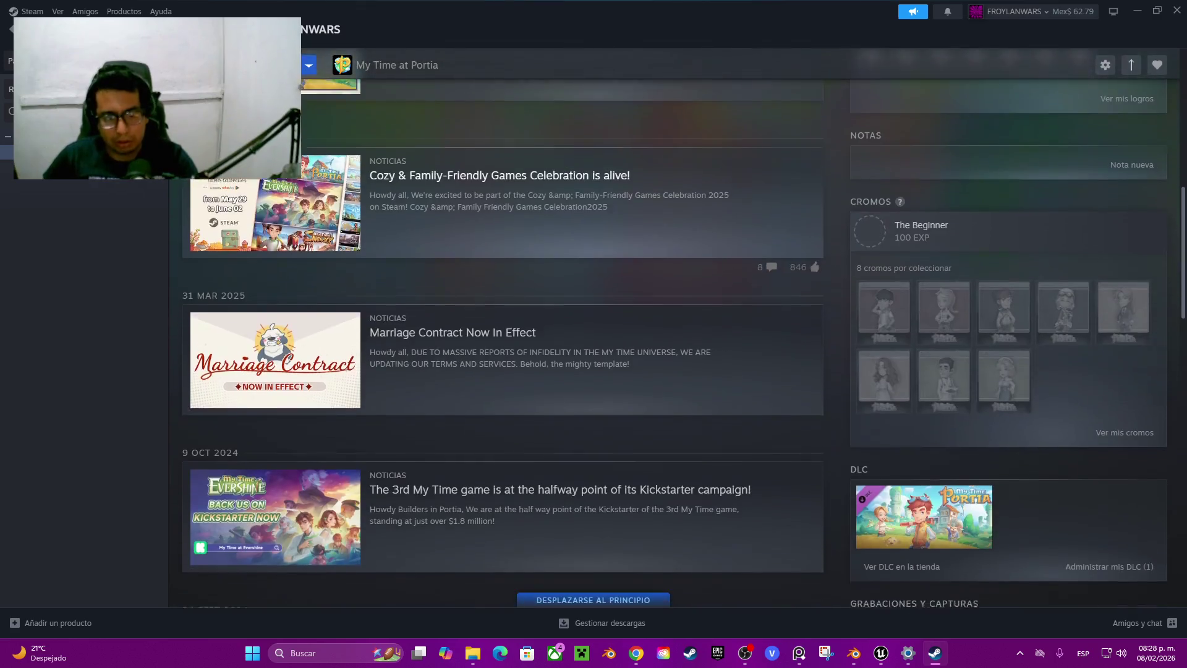
scroll(677, 328, down, 6)
scroll(677, 328, down, 5)
scroll(677, 327, down, 4)
scroll(677, 328, down, 1)
scroll(677, 328, down, 4)
scroll(677, 328, down, 3)
scroll(678, 328, down, 1)
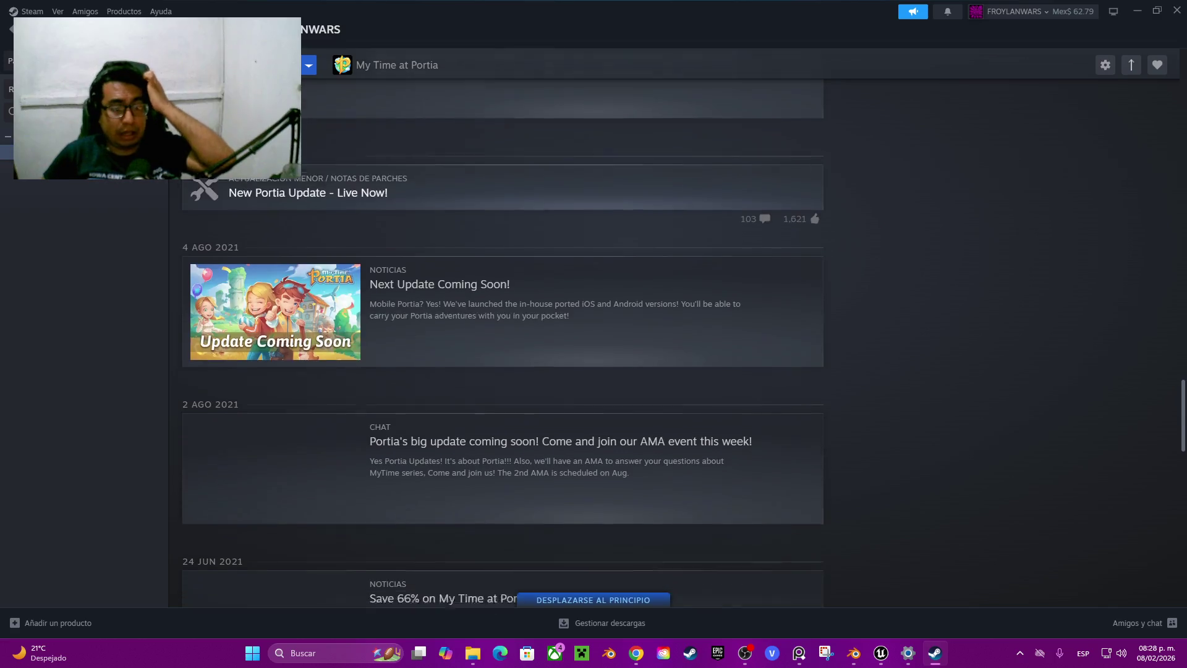
scroll(677, 328, down, 2)
scroll(677, 327, down, 4)
scroll(677, 328, down, 5)
scroll(677, 328, down, 5)
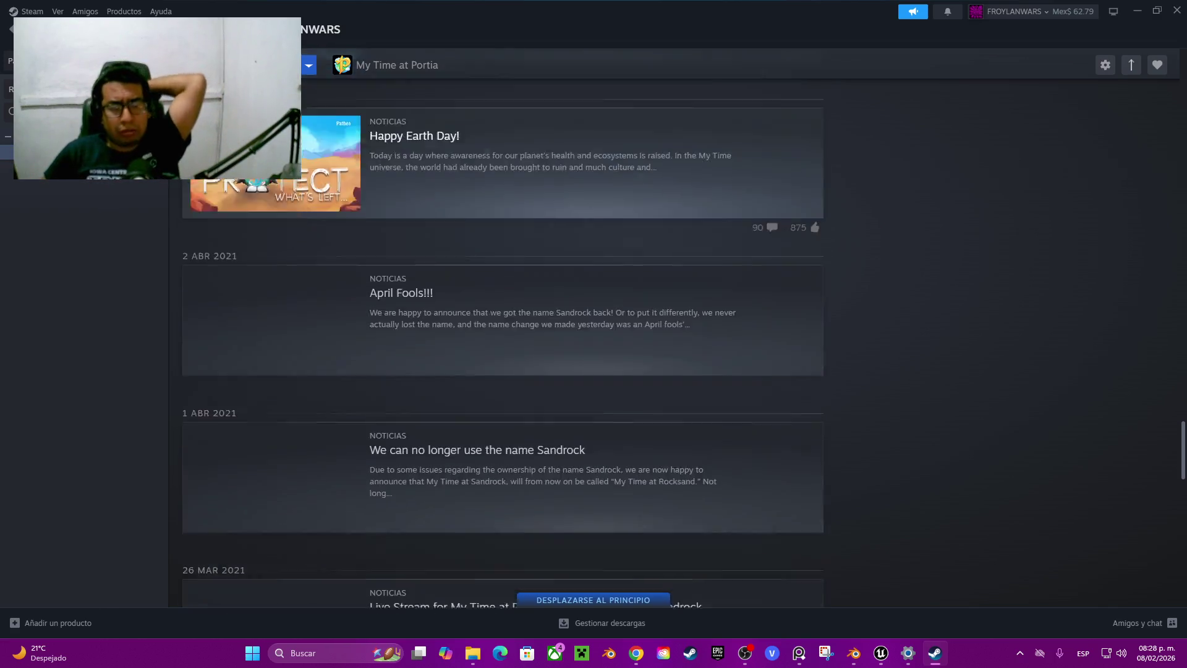
scroll(677, 328, down, 5)
scroll(677, 328, down, 5)
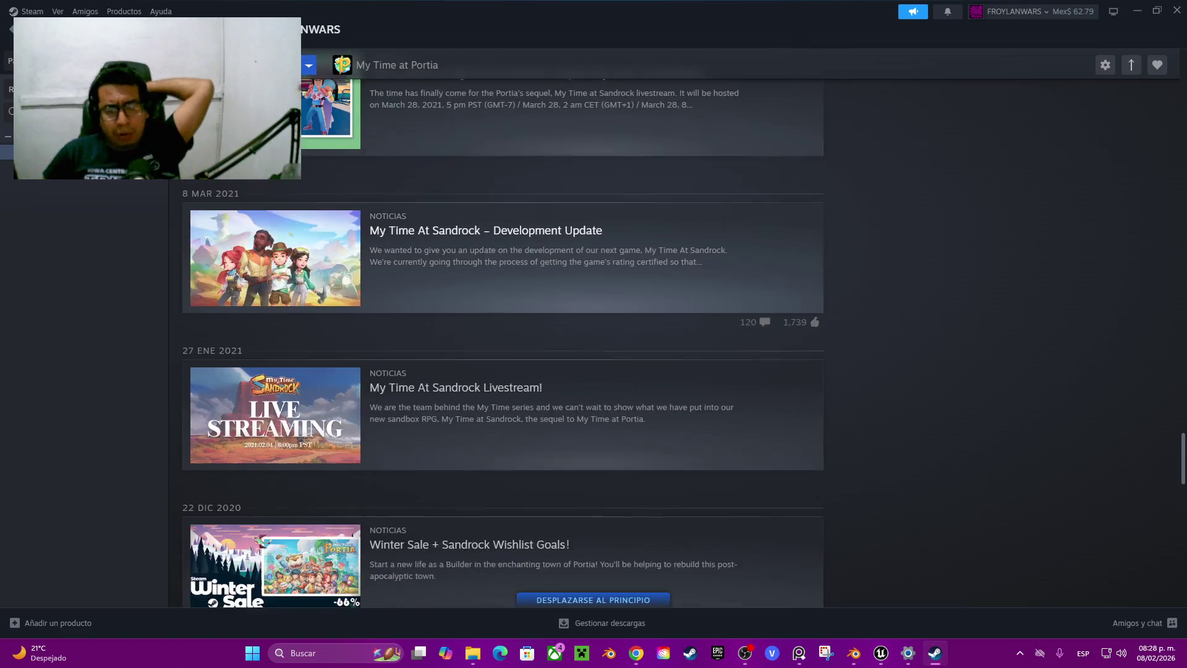
scroll(677, 328, down, 5)
scroll(677, 328, down, 5)
scroll(677, 328, down, 4)
scroll(677, 328, down, 5)
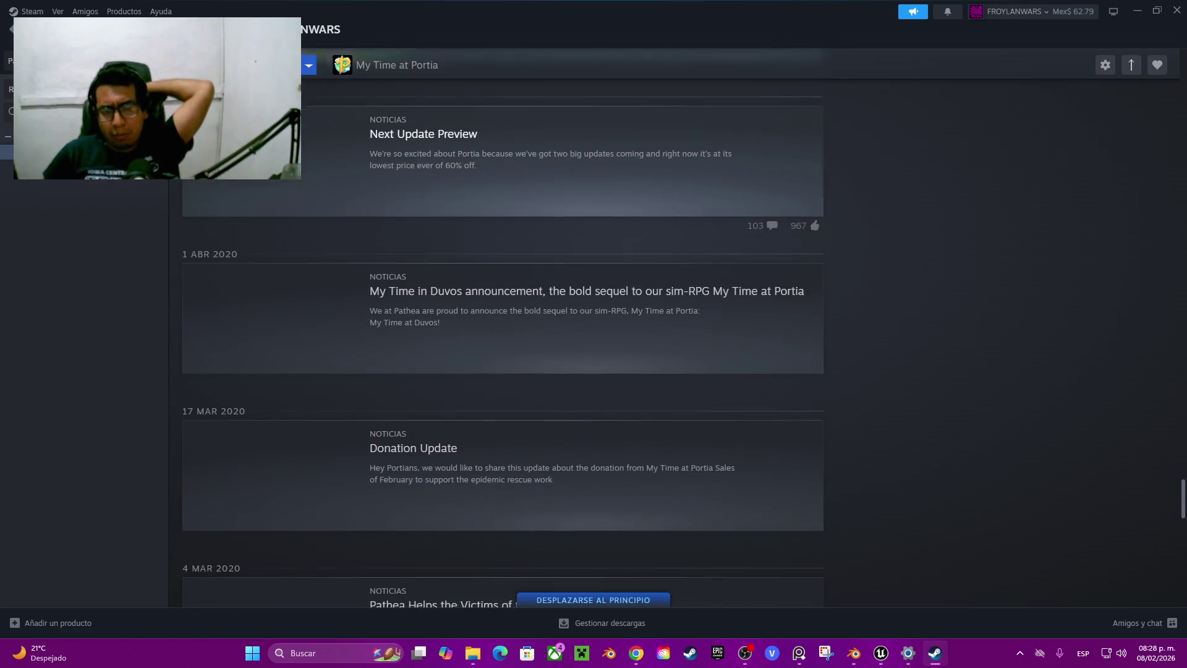
scroll(677, 327, down, 3)
scroll(677, 328, down, 5)
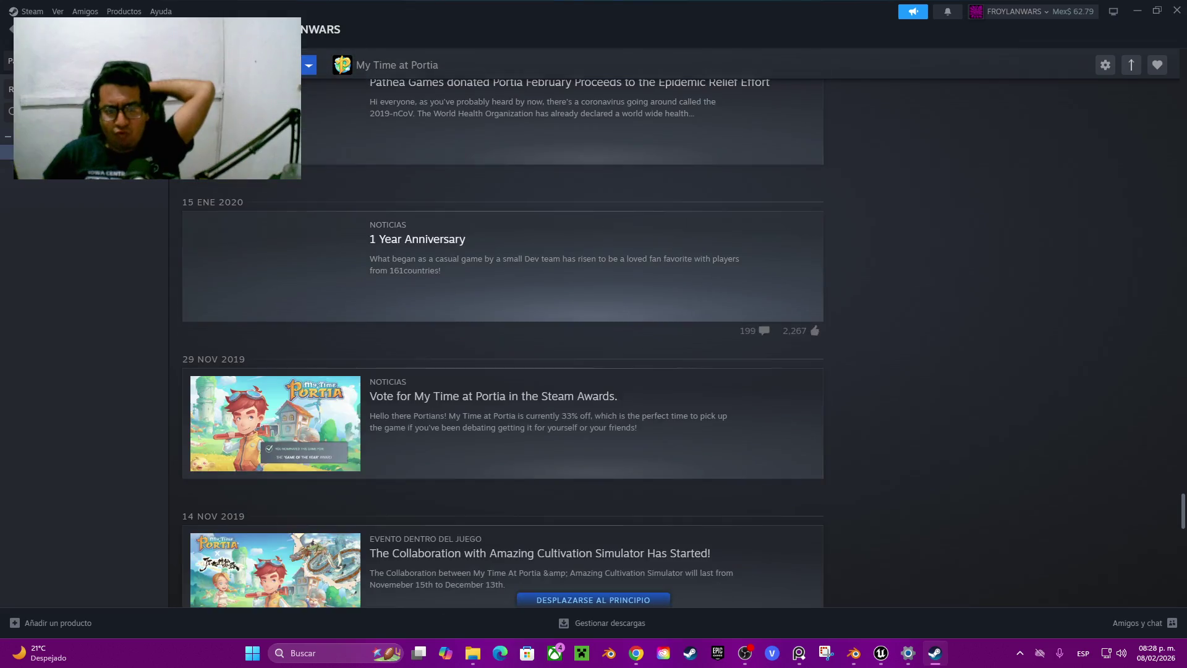
scroll(677, 328, down, 5)
scroll(677, 328, down, 3)
scroll(677, 328, down, 2)
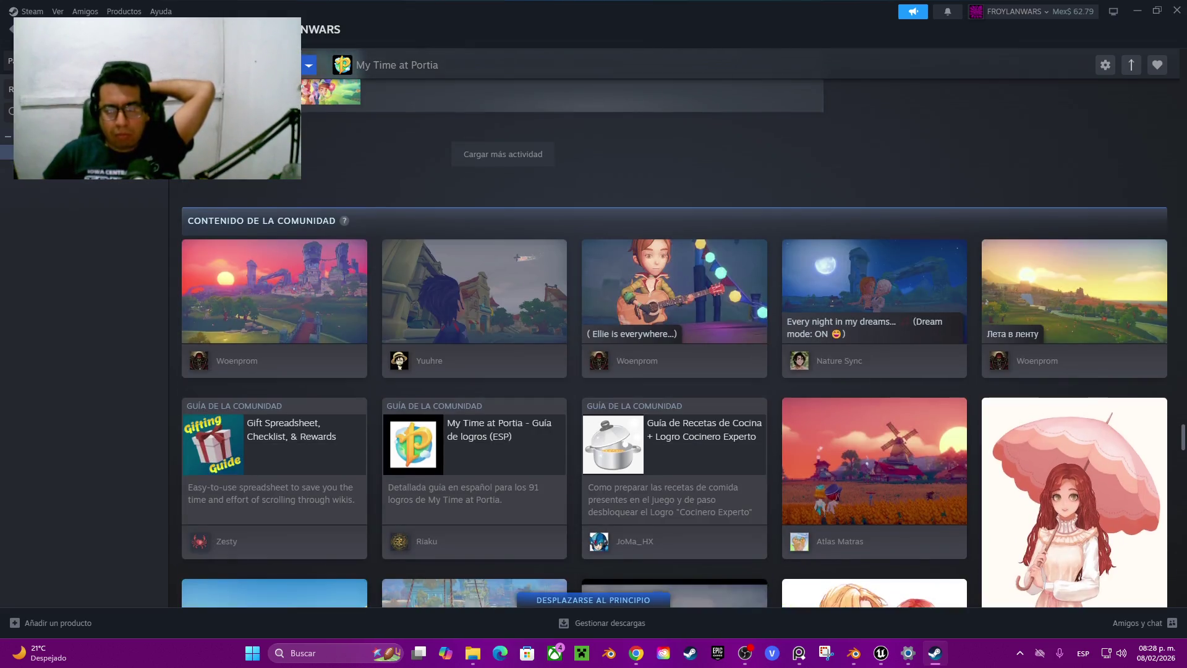
scroll(678, 328, down, 3)
scroll(677, 328, down, 4)
scroll(677, 327, up, 2)
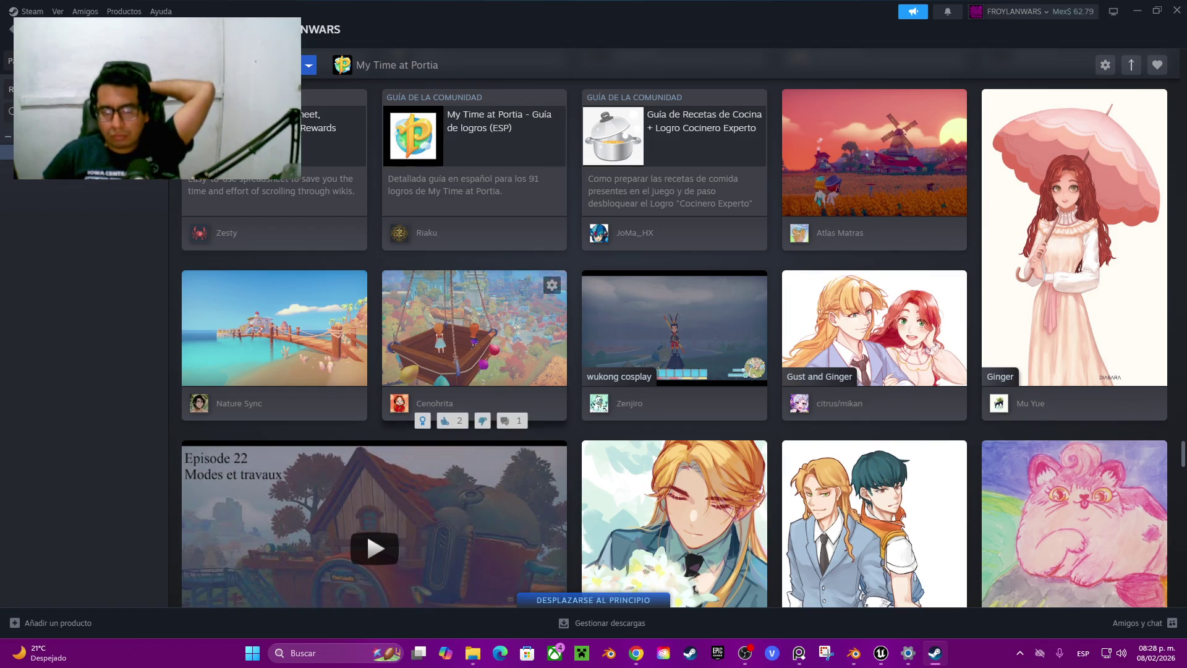
scroll(474, 347, down, 1)
scroll(474, 347, down, 2)
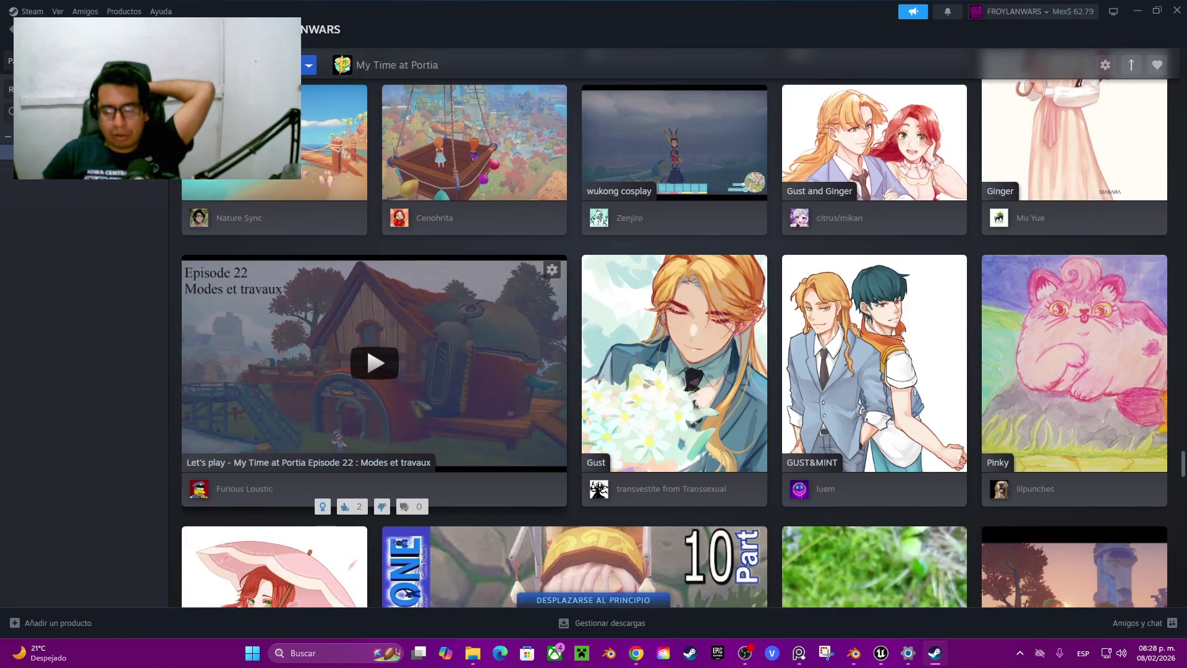
scroll(675, 328, down, 4)
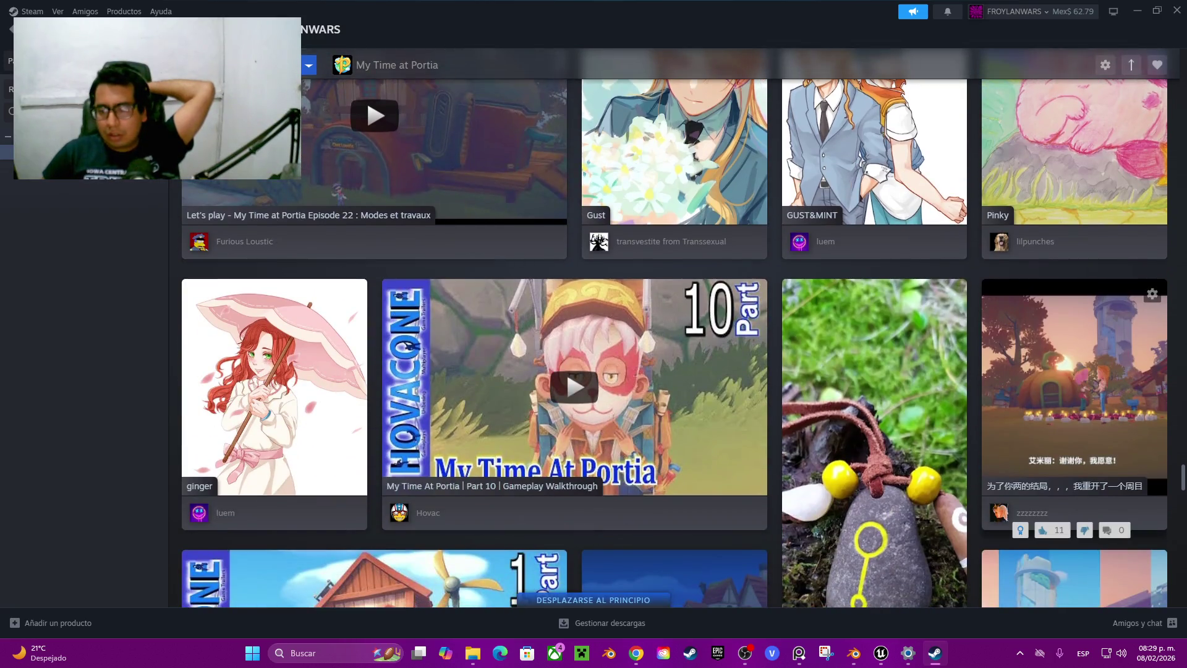
View the candlelit proposal screenshot in the viewer, then close it
click(1074, 383)
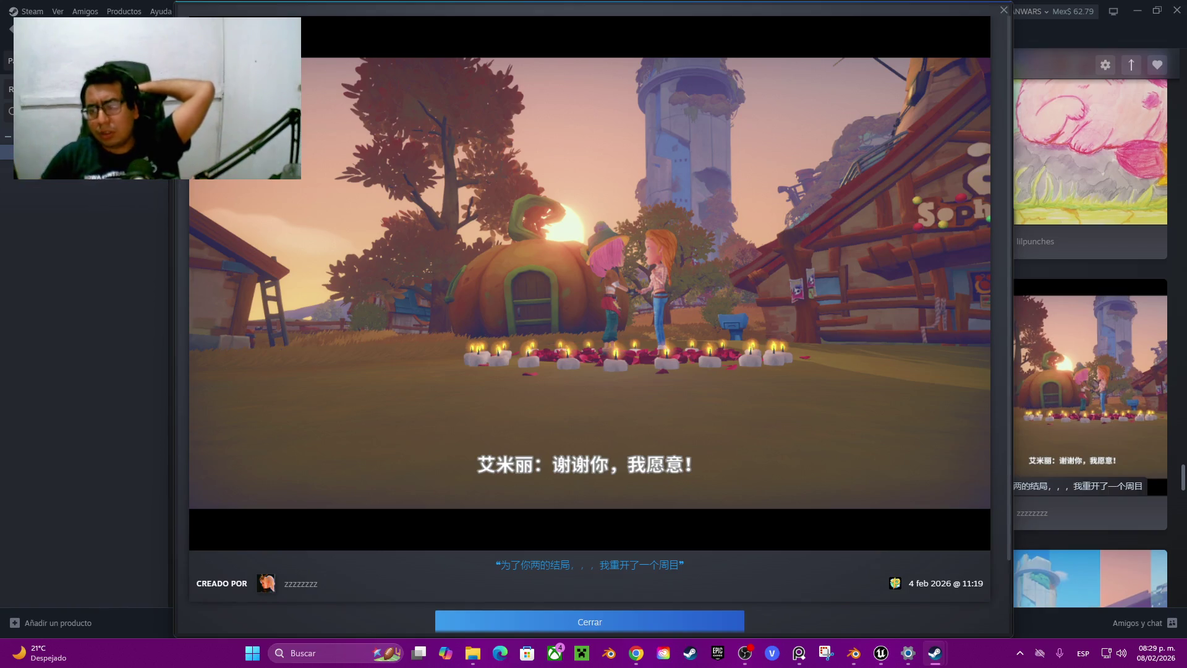
scroll(590, 310, down, 2)
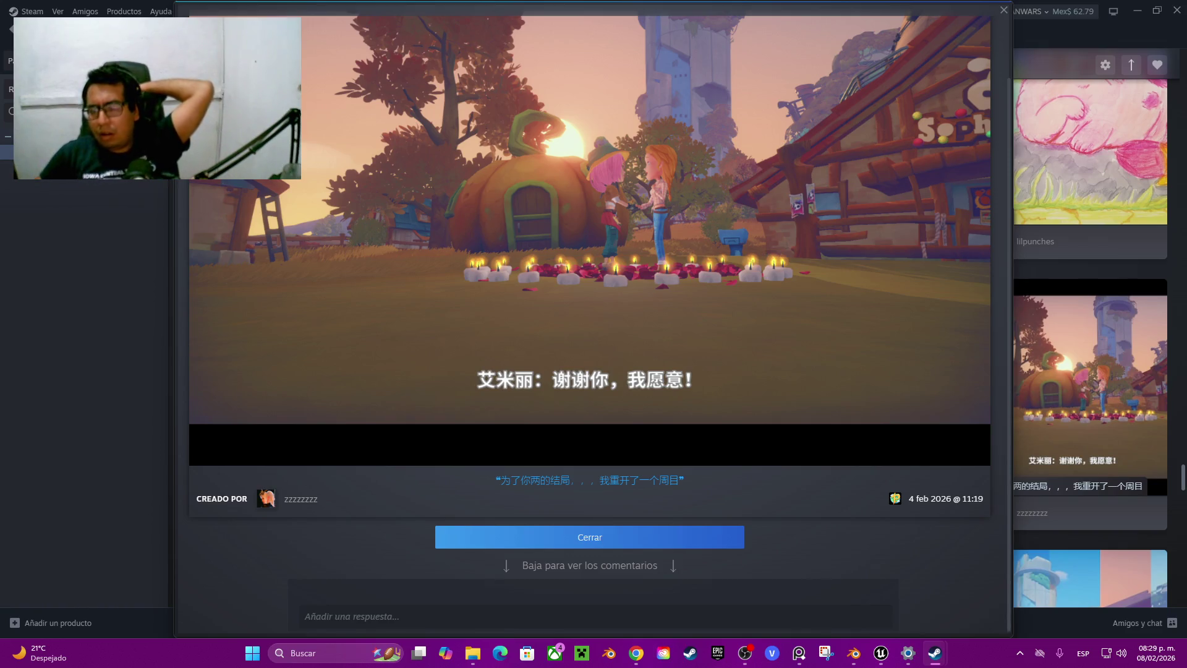
key(Escape)
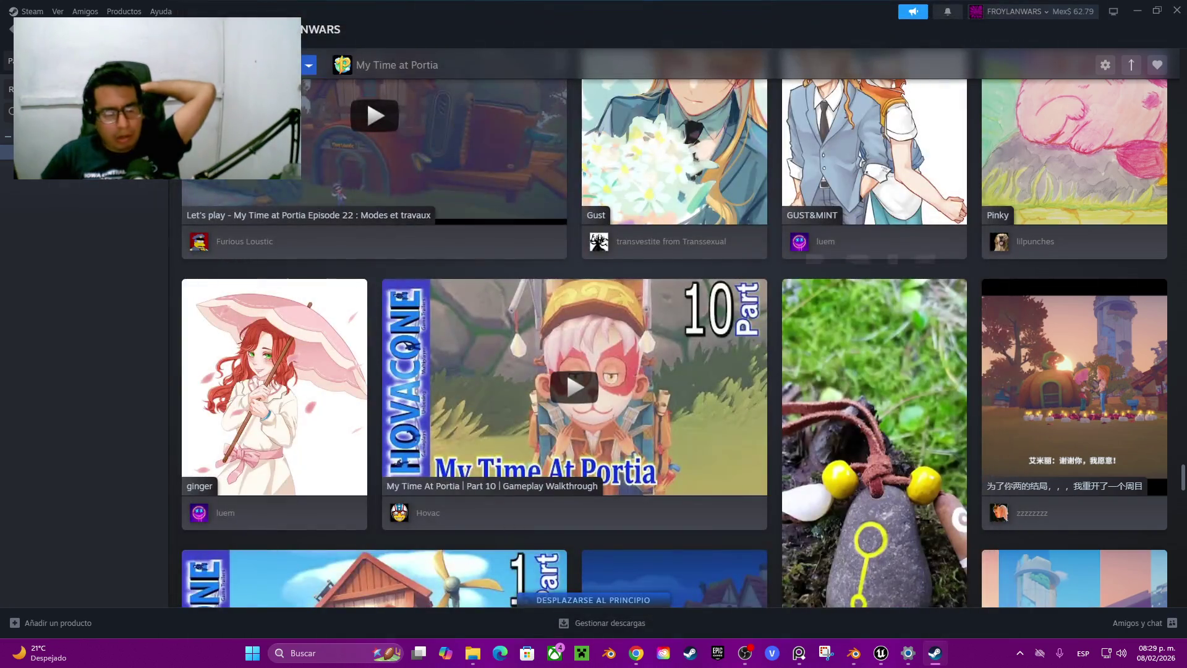
Scroll further through the posts grid, then minimize Steam to reveal the Unreal level
scroll(675, 329, down, 3)
scroll(674, 291, down, 2)
scroll(674, 290, down, 3)
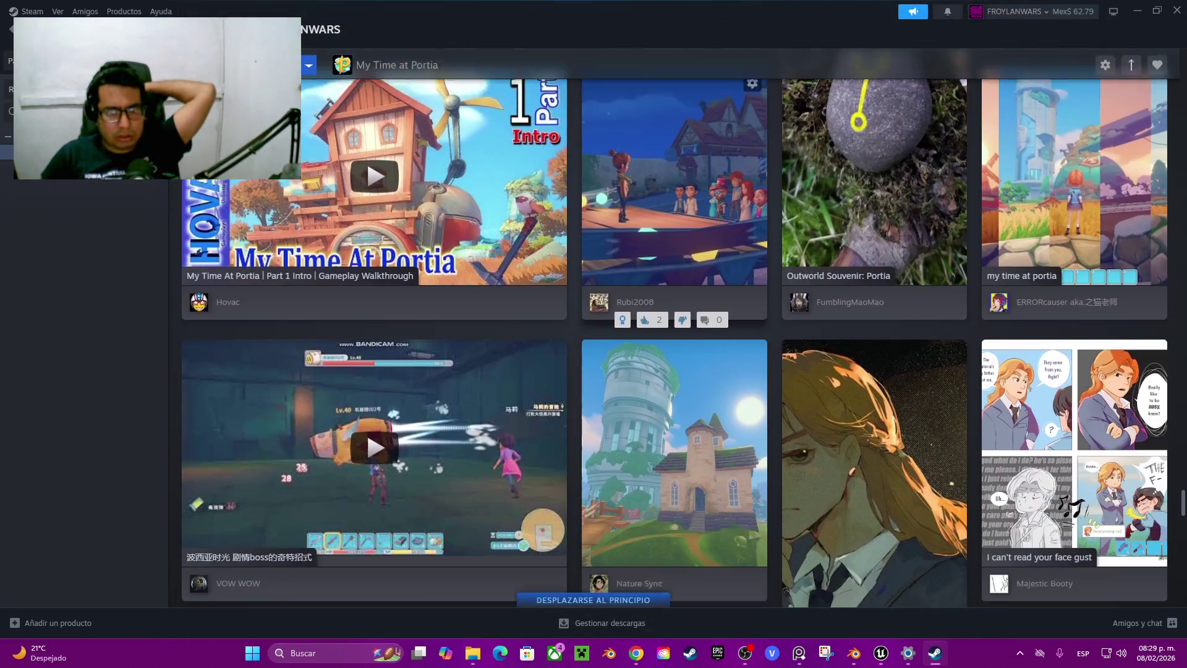
scroll(674, 278, down, 6)
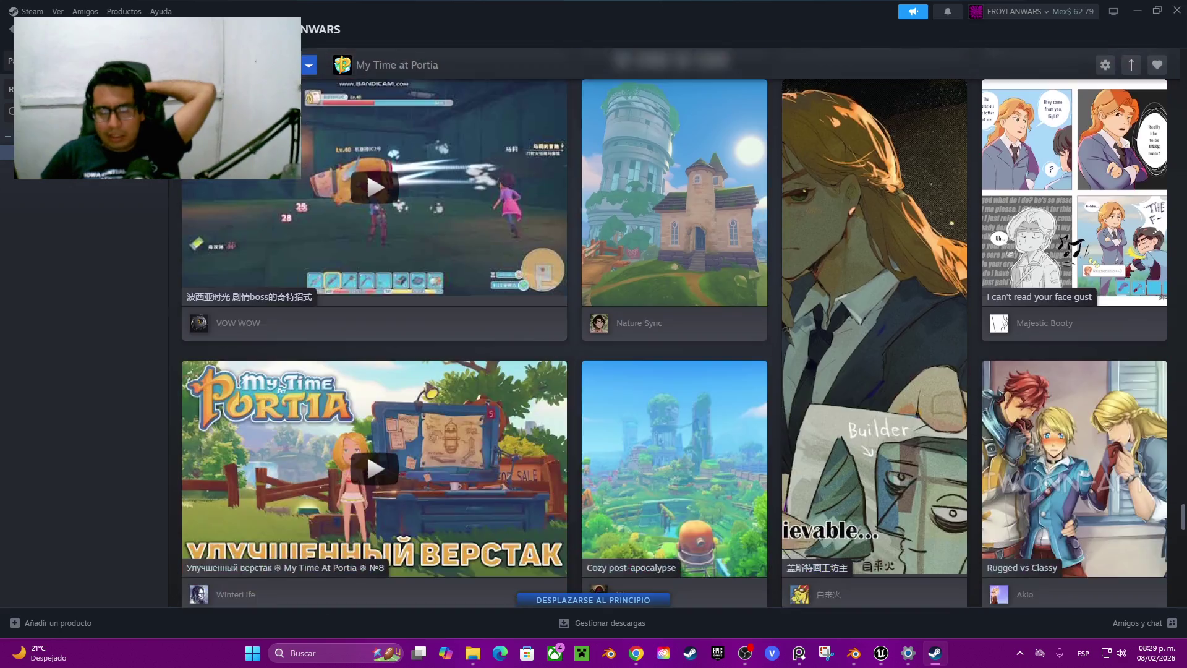
scroll(674, 346, down, 3)
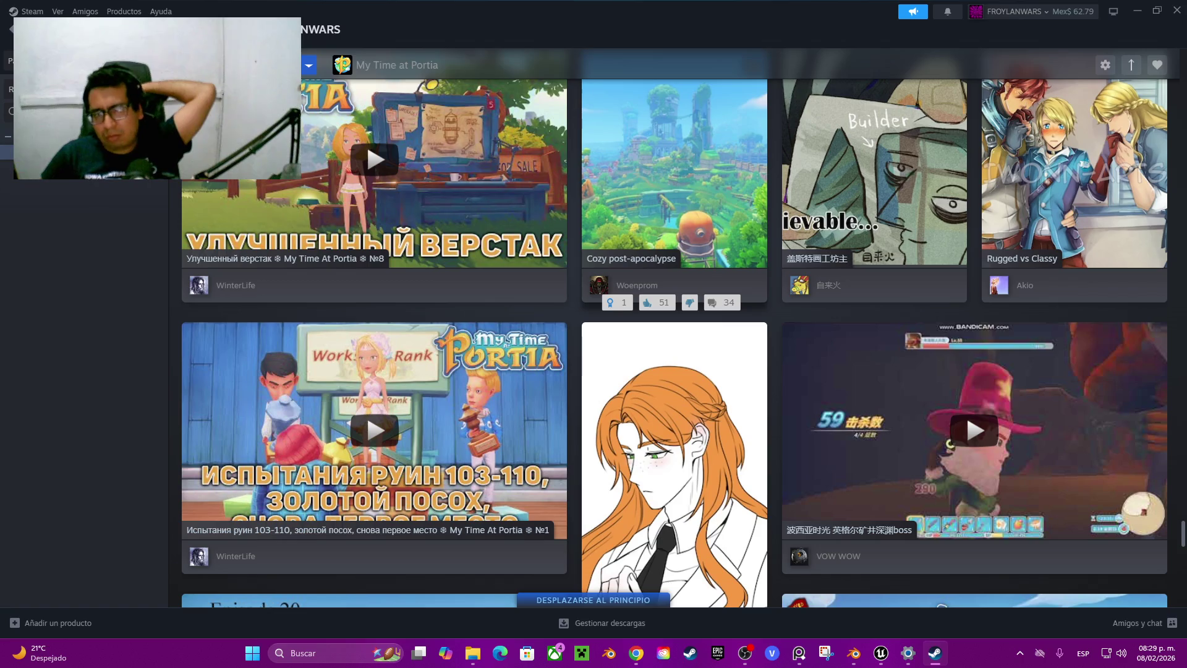
scroll(674, 328, down, 2)
scroll(674, 328, down, 2)
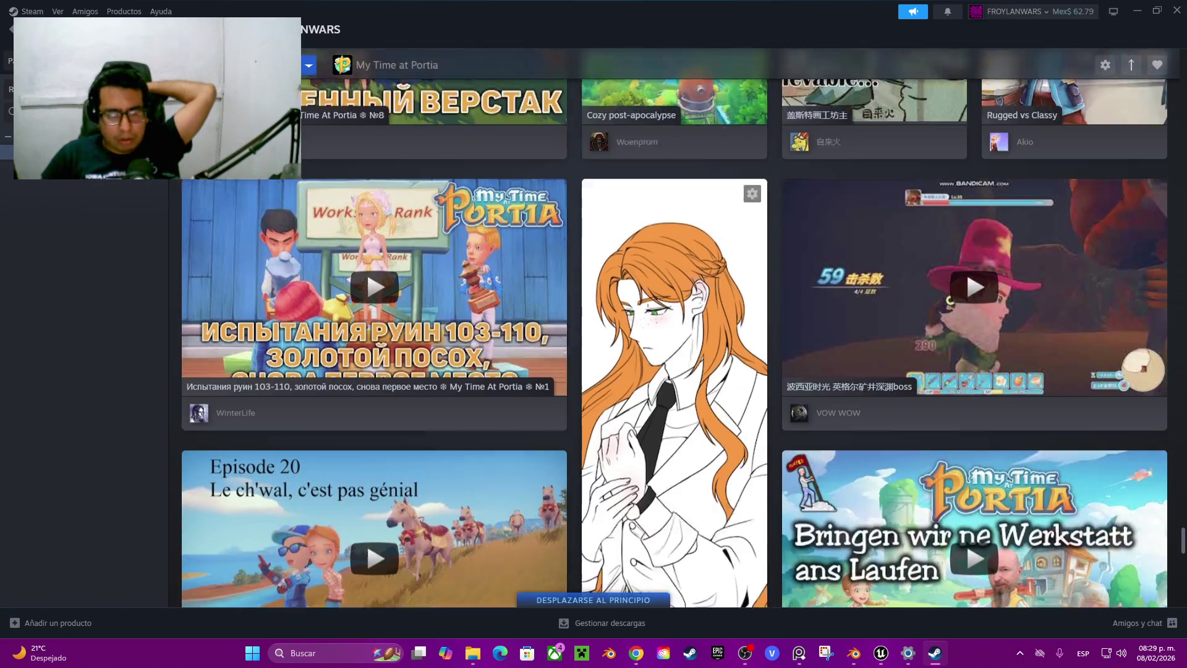
scroll(674, 327, down, 1)
scroll(766, 522, down, 2)
scroll(766, 276, down, 4)
scroll(966, 361, down, 3)
scroll(965, 305, down, 1)
scroll(966, 176, down, 2)
scroll(965, 171, down, 2)
scroll(965, 77, down, 3)
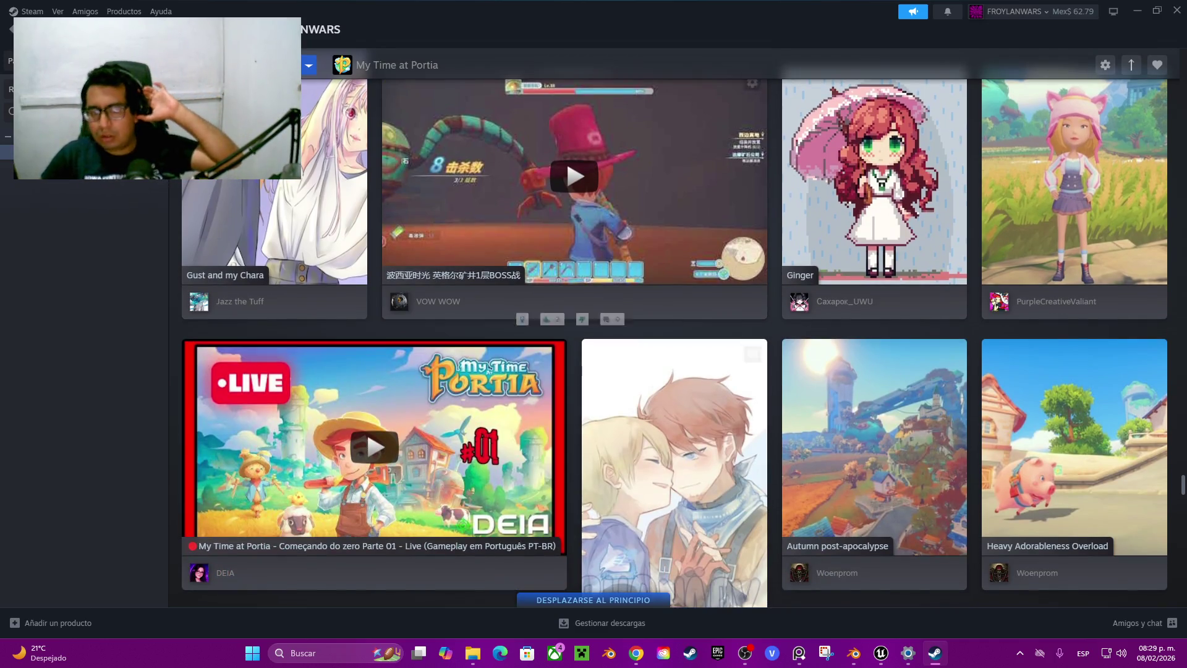
click(1137, 10)
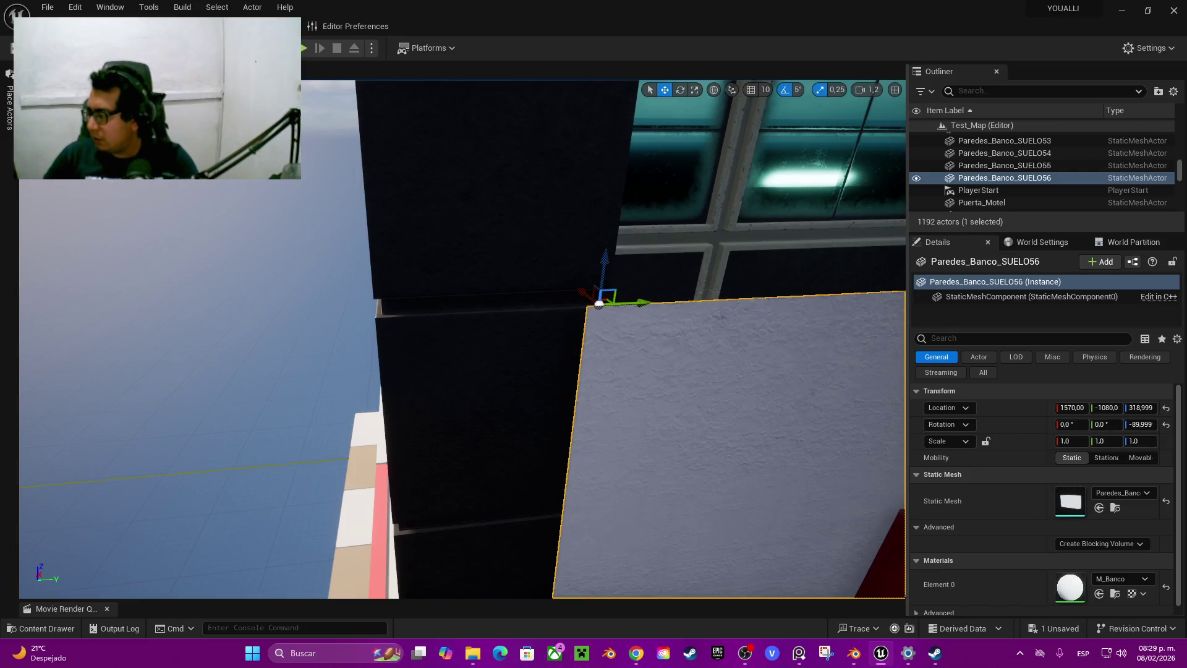
Drag Paredes_Banco_SUELO56 down along Z to about 269.434, then pull back to view the bank facade
right_drag(463, 339, 462, 339)
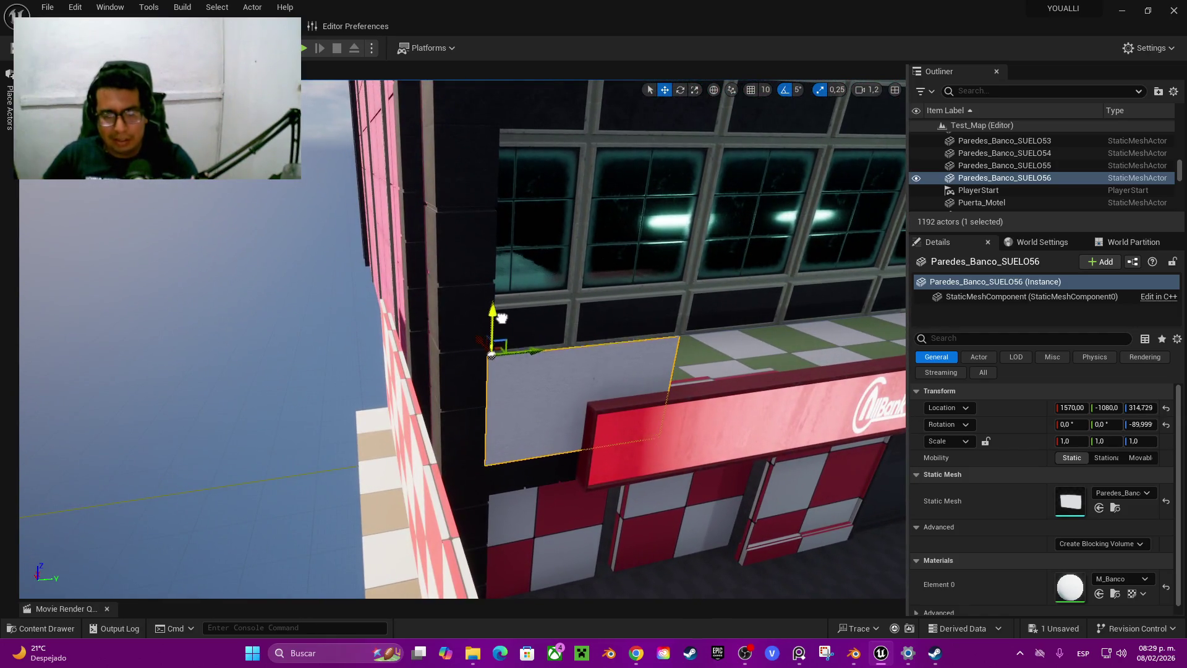
drag(502, 318, 501, 337)
right_drag(501, 337, 501, 337)
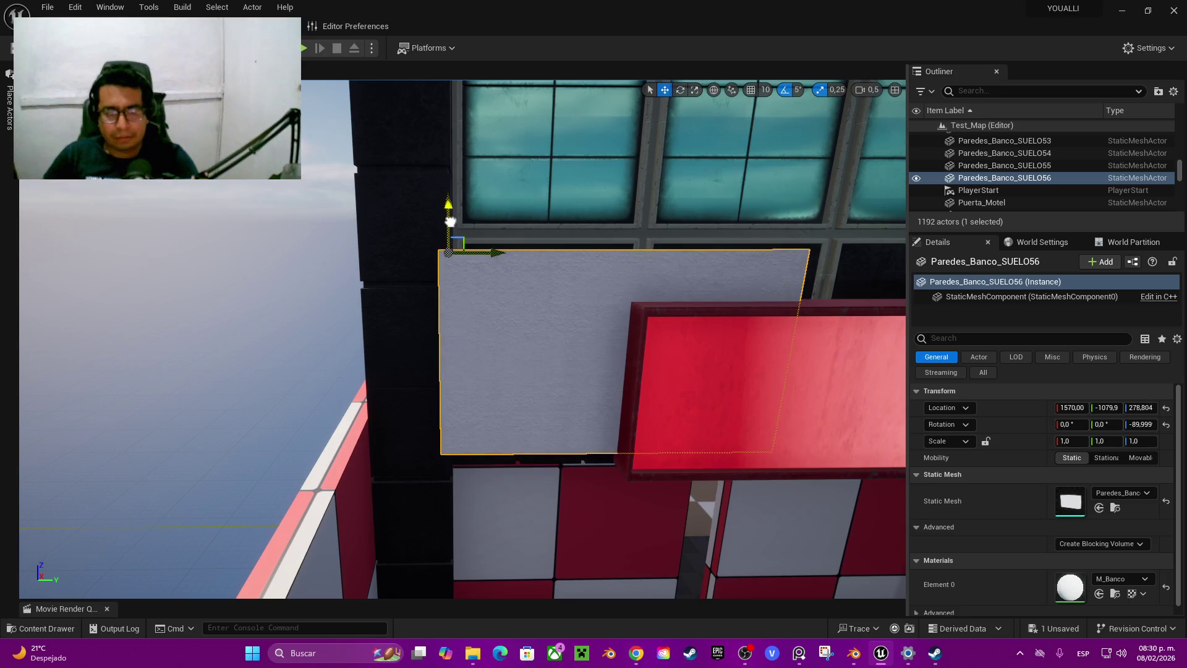
right_drag(502, 337, 501, 337)
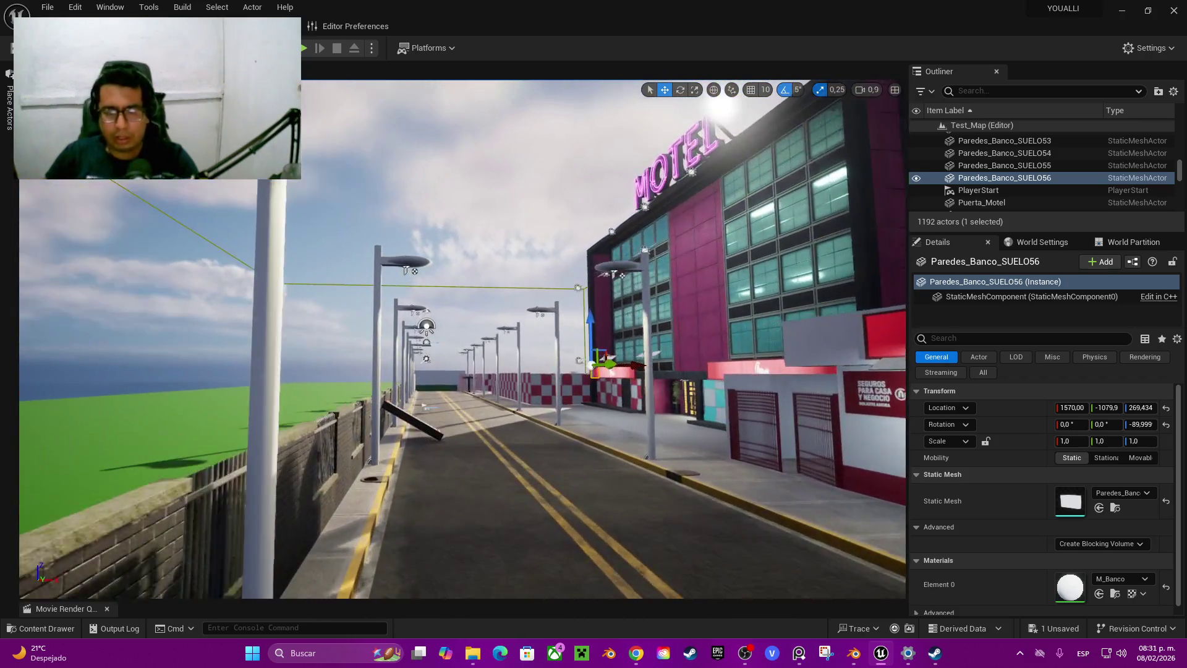
text(ww)
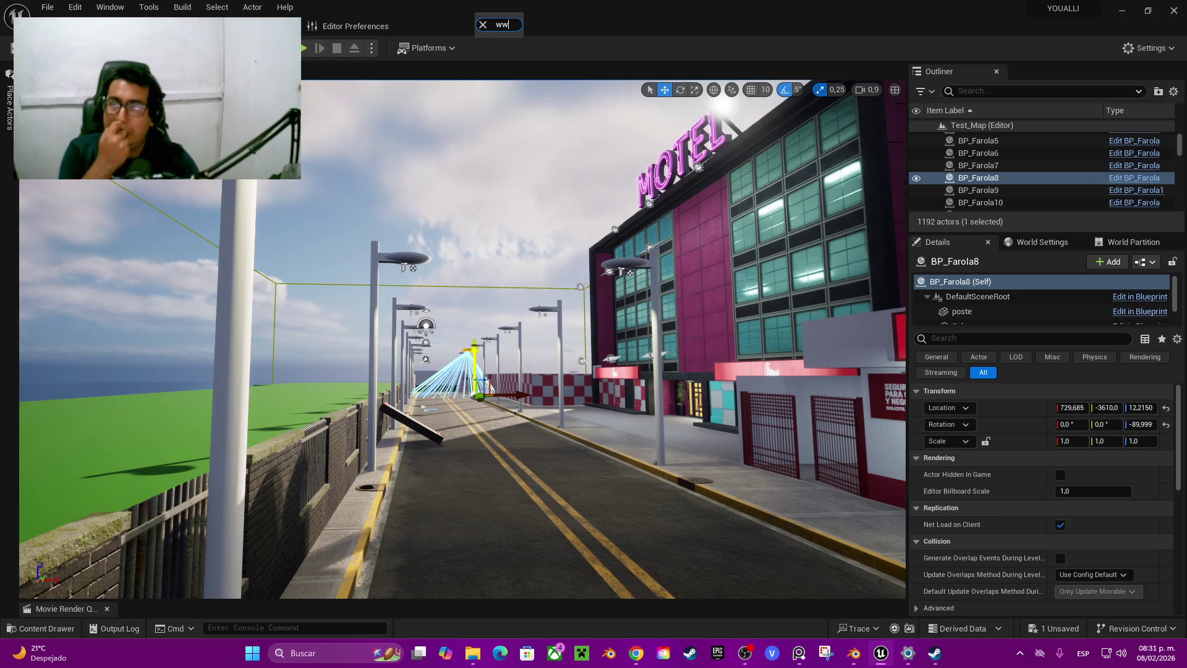
Fly down the street toward the motel facade and street lamps, then pan Blender's front view
right_drag(501, 337, 502, 337)
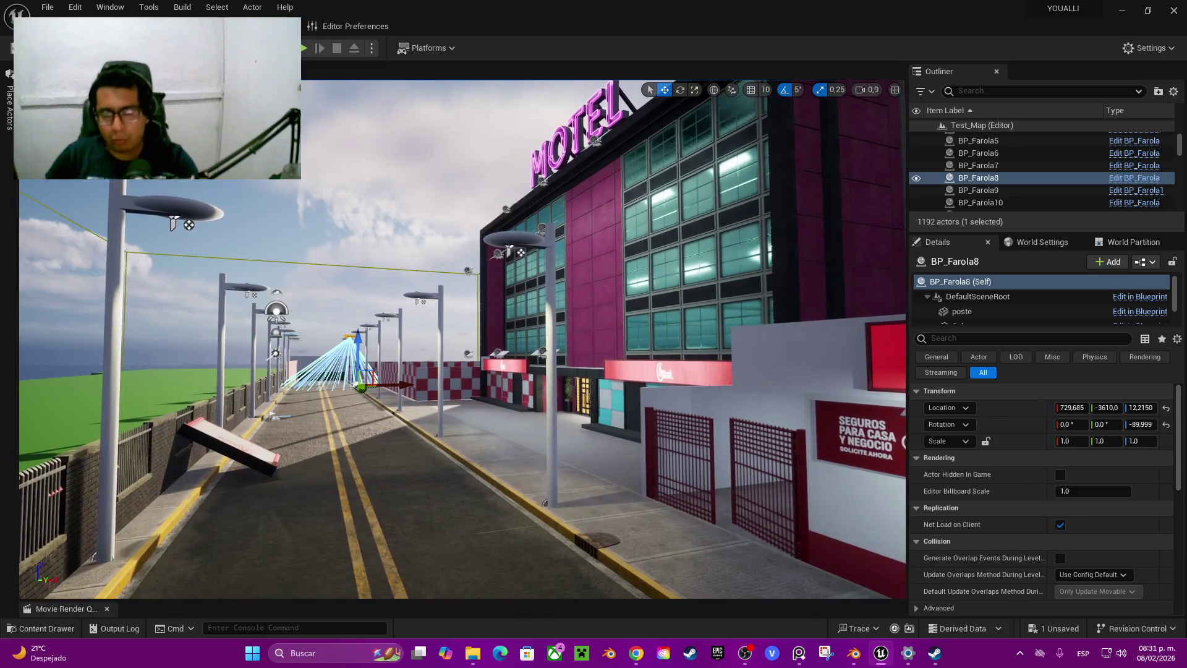
right_drag(501, 337, 501, 337)
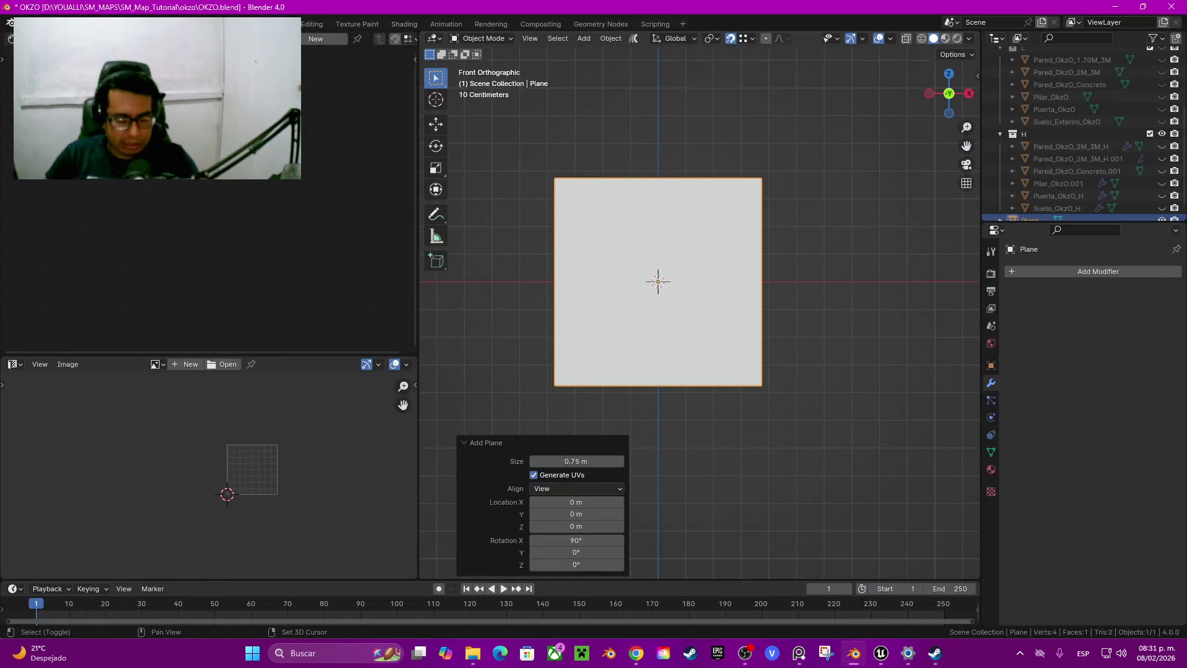
shift+middle_drag(680, 310, 668, 327)
Raise the upright plane 0.375 m along Z so its bottom edge sits at the origin
key(g)
key(z)
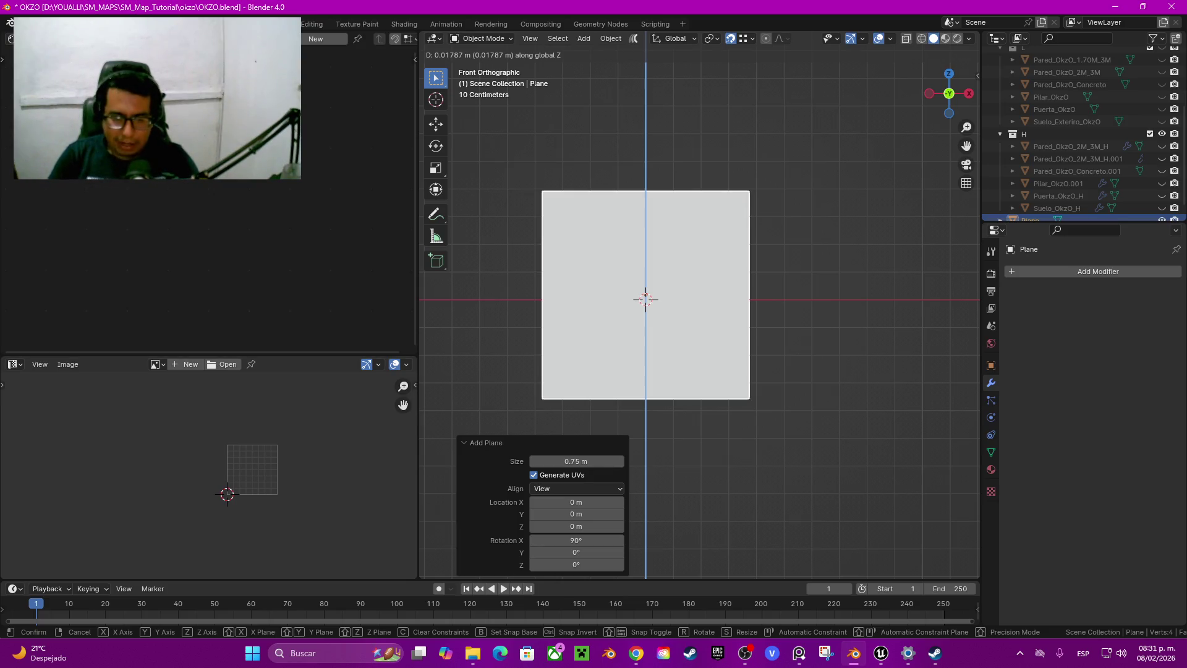
key(Escape)
key(g)
key(z)
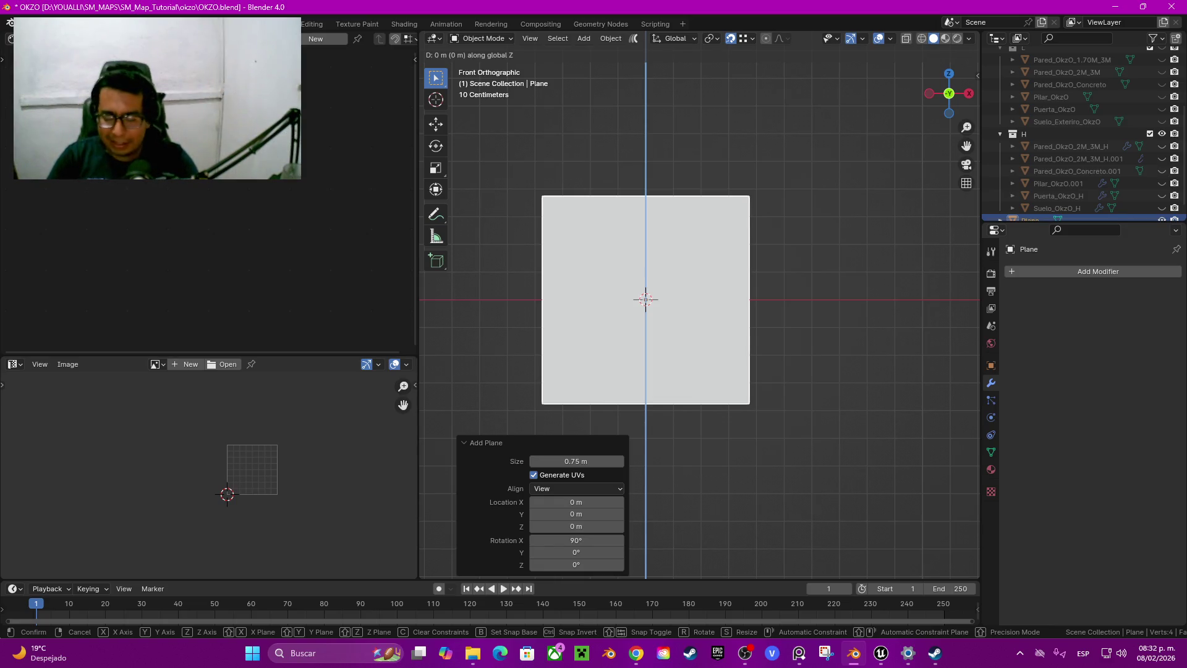
text(0.)
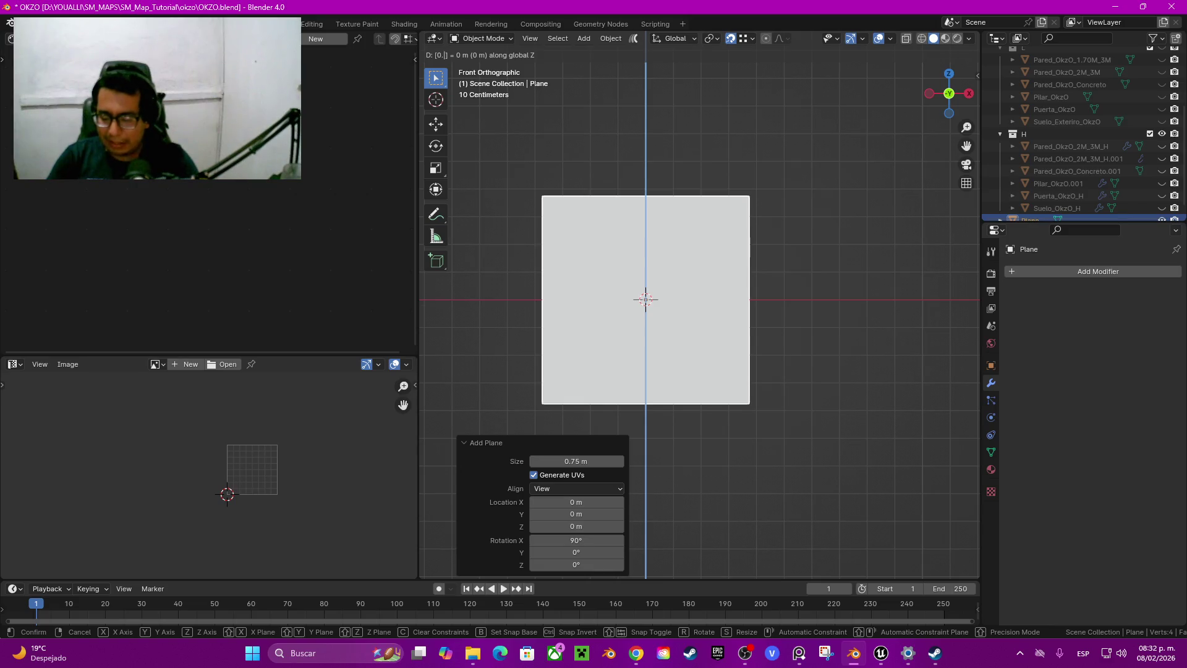
text(375)
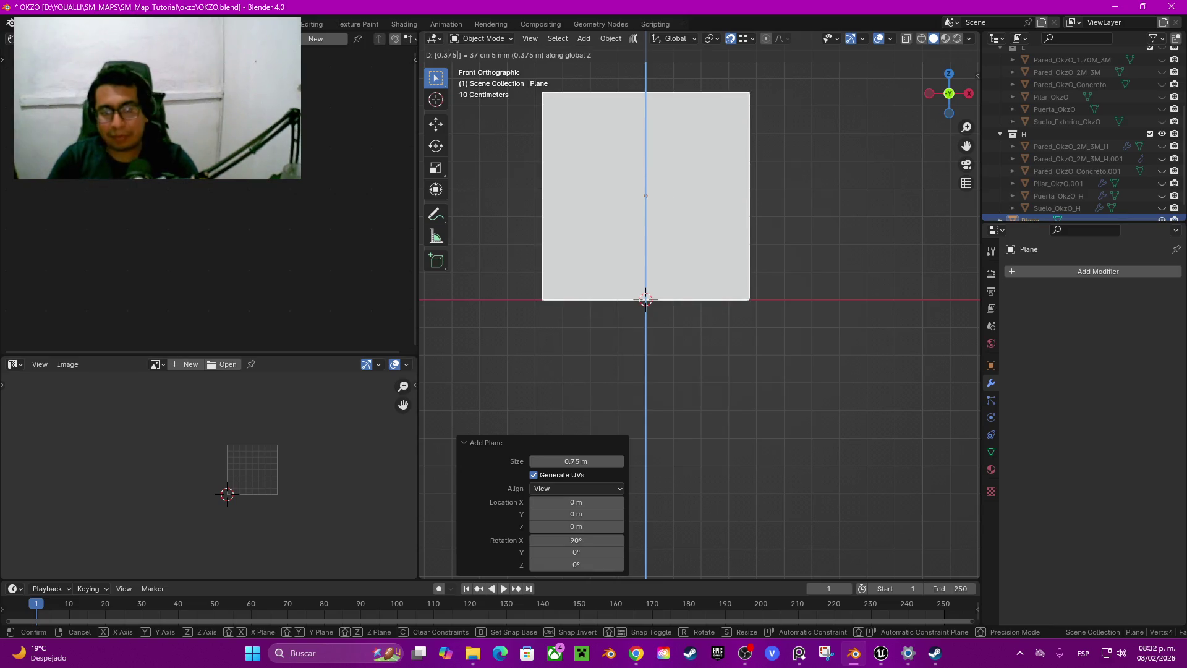
key(Return)
Orbit into a perspective view of the plane, then bring the Unreal Editor to the front
mouse_move(699, 371)
middle_down()
mouse_move(699, 420)
mouse_move(708, 399)
mouse_move(668, 402)
middle_up()
scroll(699, 309, down, 2)
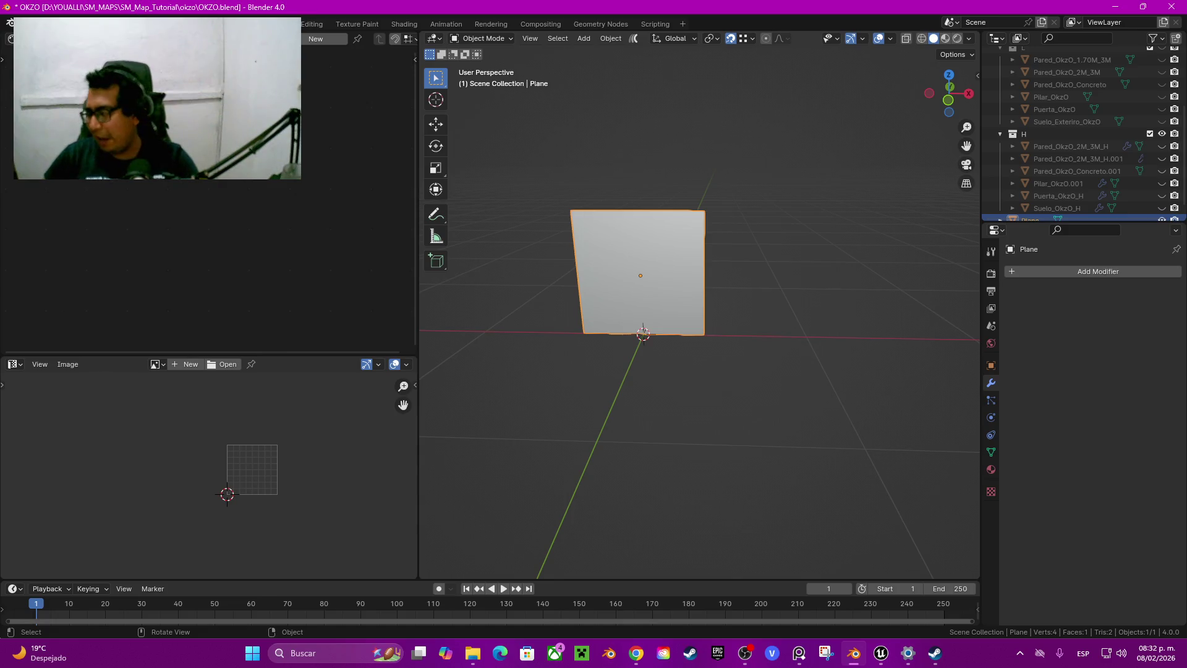
mouse_move(881, 653)
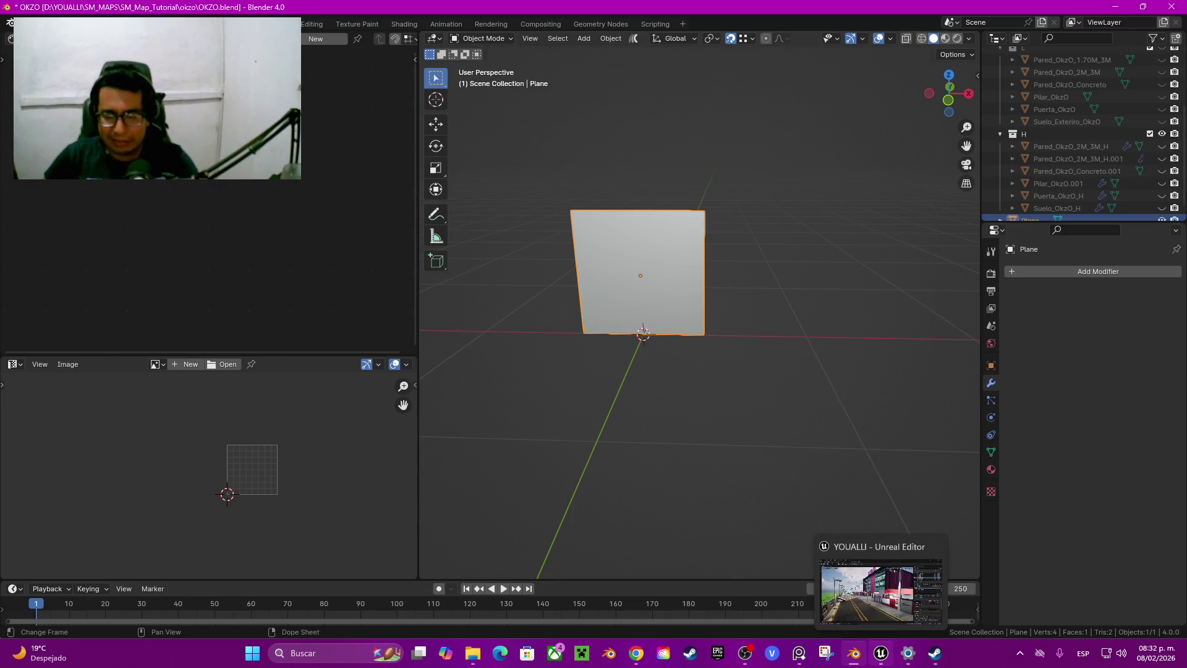
click(881, 591)
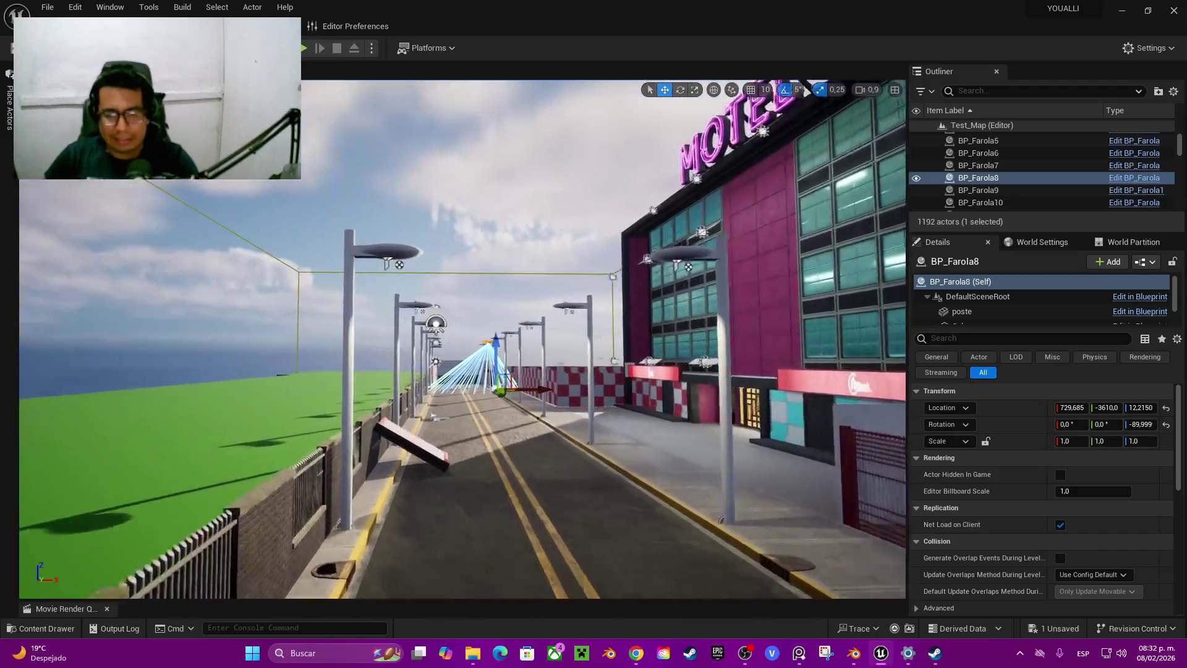
Fly around the bank and motel storefronts past the red-white wall, then return to Blender
right_drag(464, 340, 557, 340)
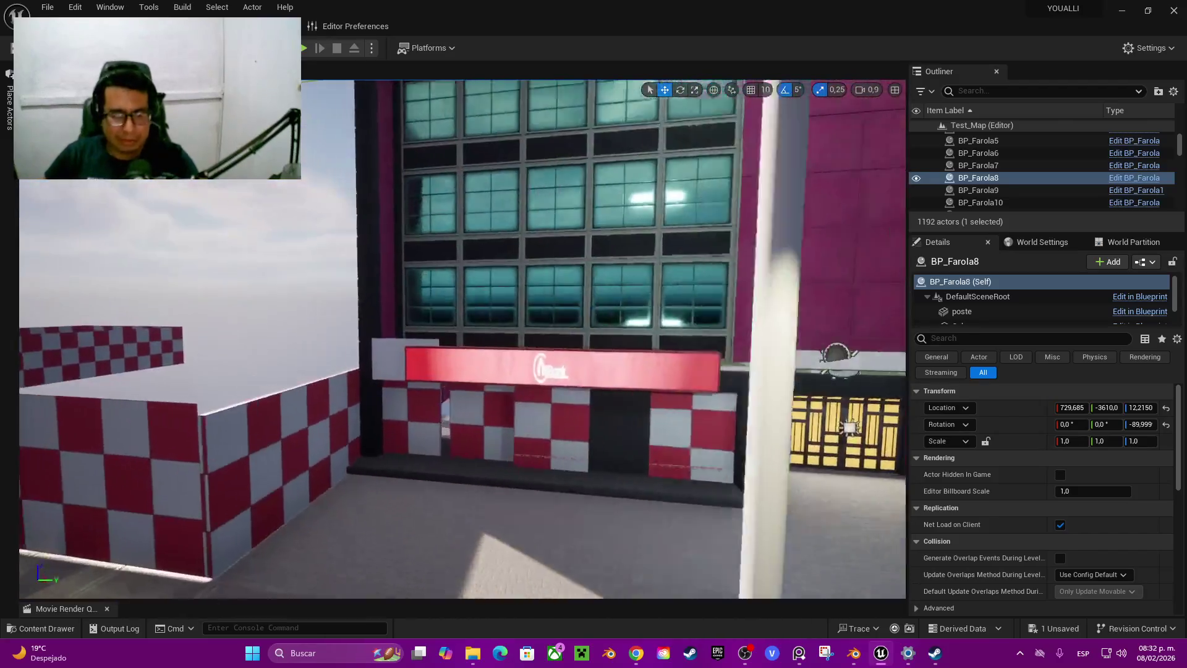
mouse_move(464, 340)
right_down()
mouse_move(402, 340)
mouse_move(464, 433)
right_up()
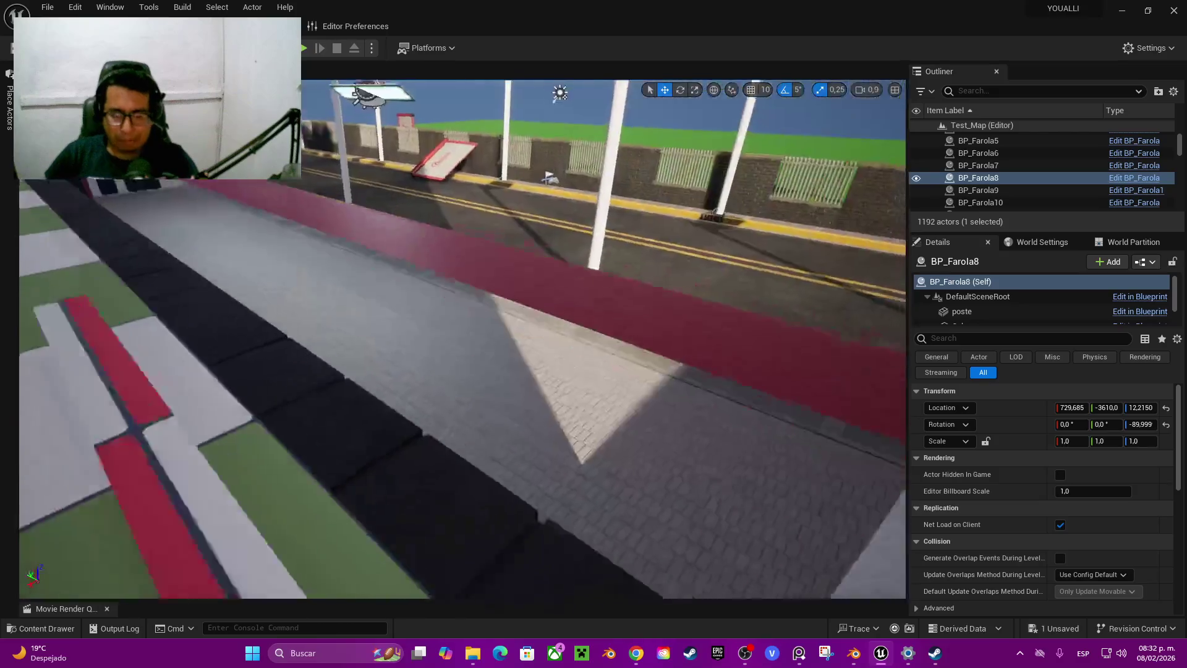
mouse_move(464, 340)
right_down()
mouse_move(433, 309)
mouse_move(464, 322)
mouse_move(445, 334)
right_up()
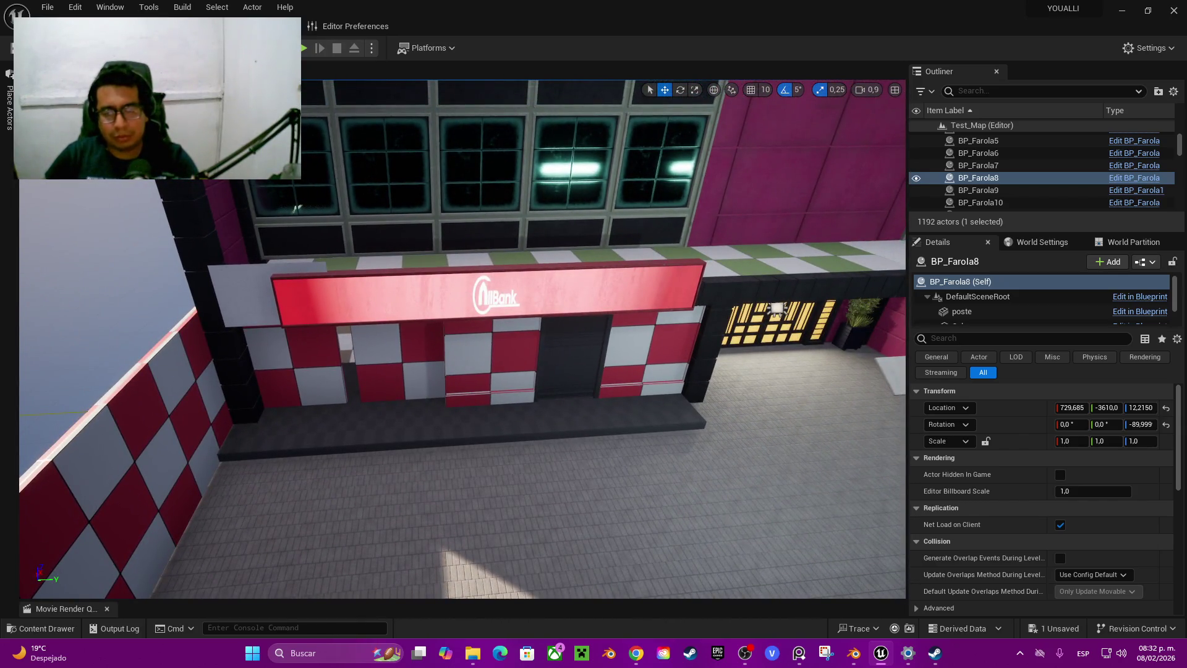
right_drag(464, 340, 445, 327)
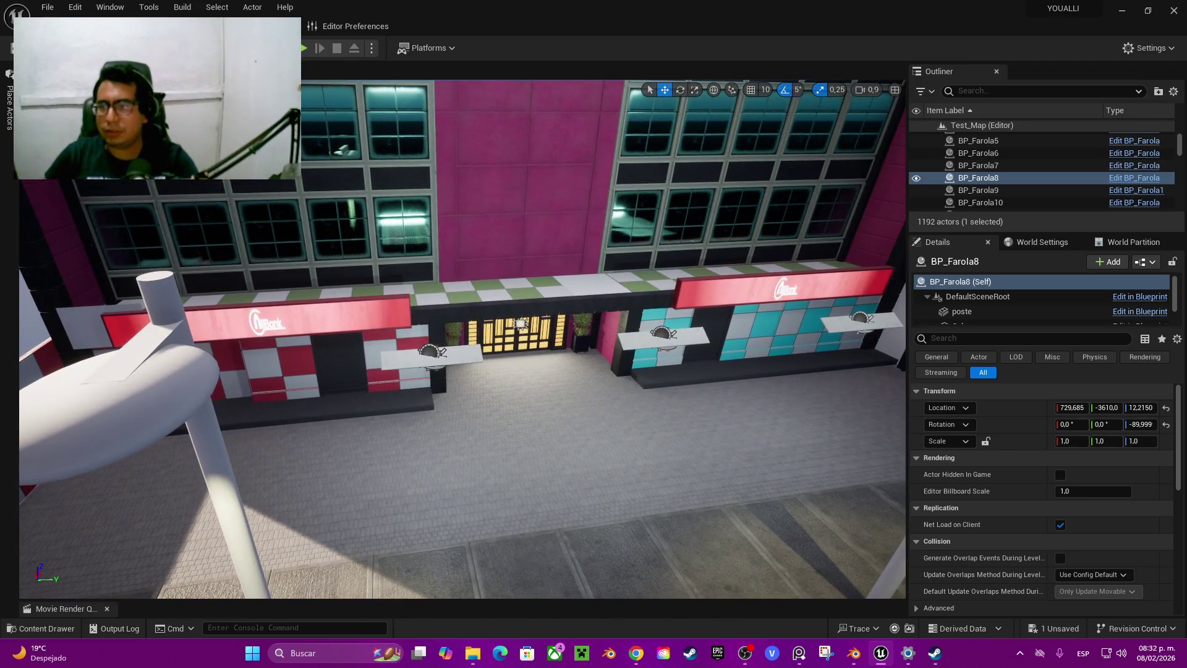
key(alt+Tab)
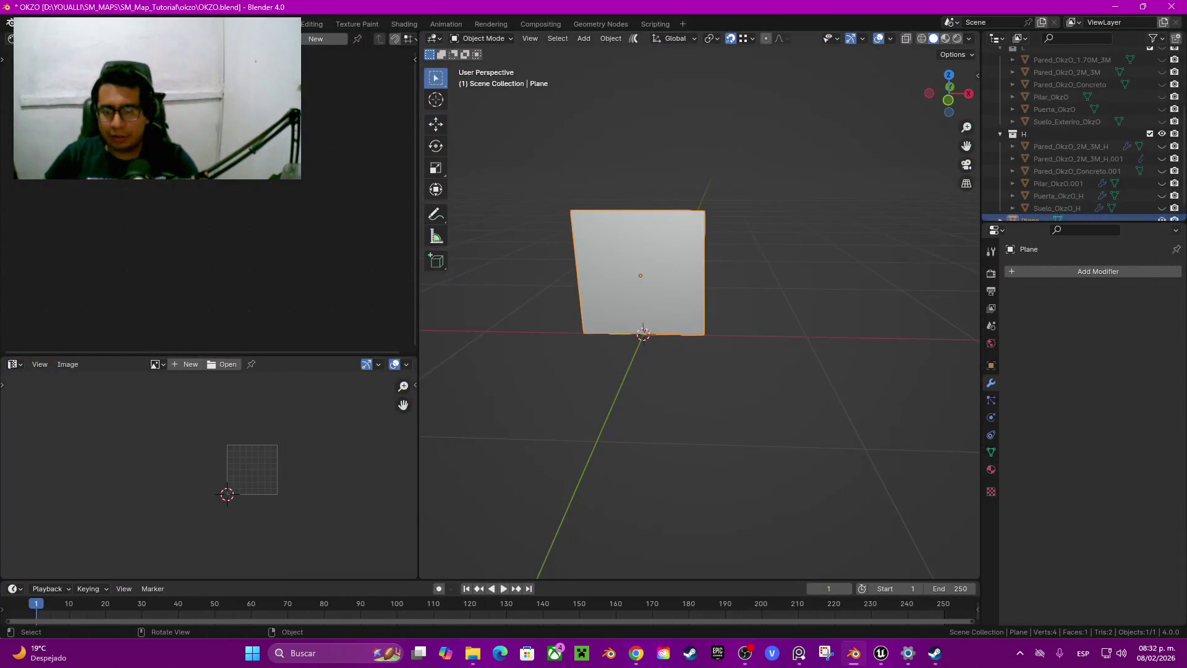
Enter Edit Mode on the plane and select all of its geometry
key(Tab)
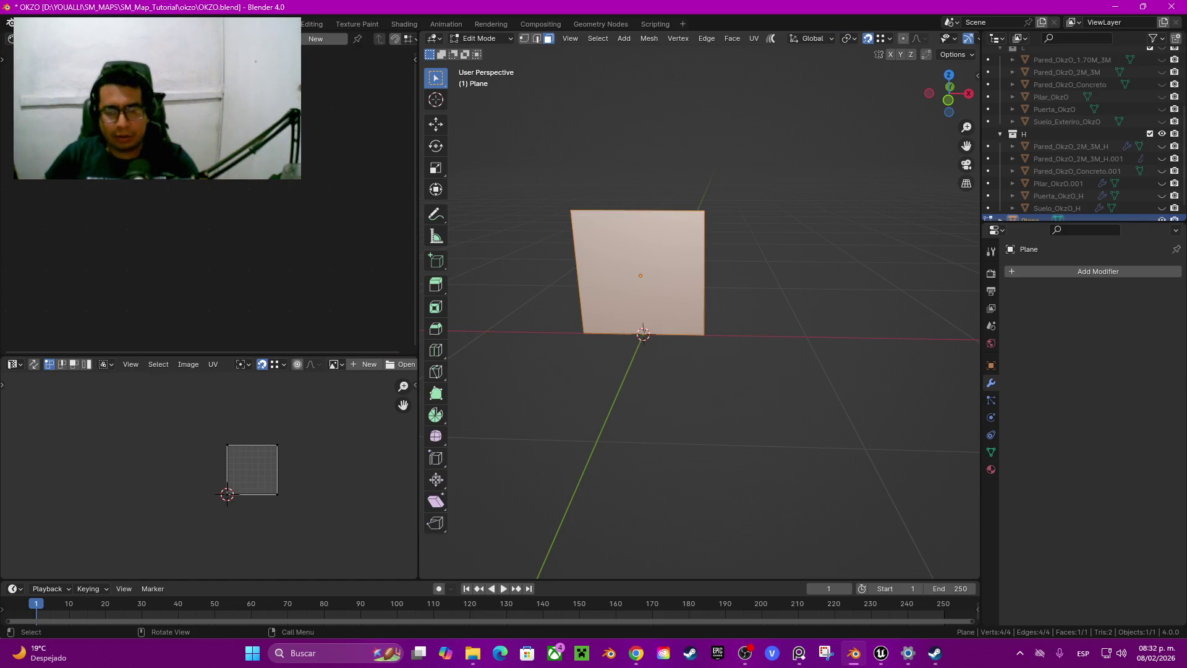
key(alt+a)
right_click(643, 334)
key(a)
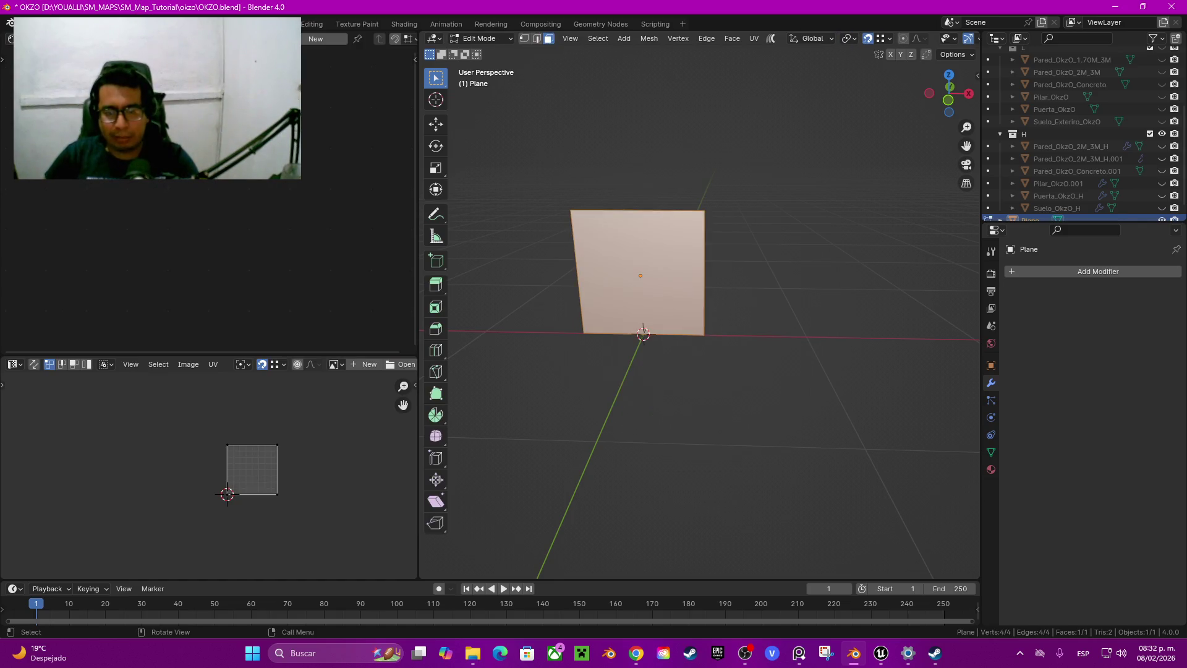
key(s)
right_click(702, 355)
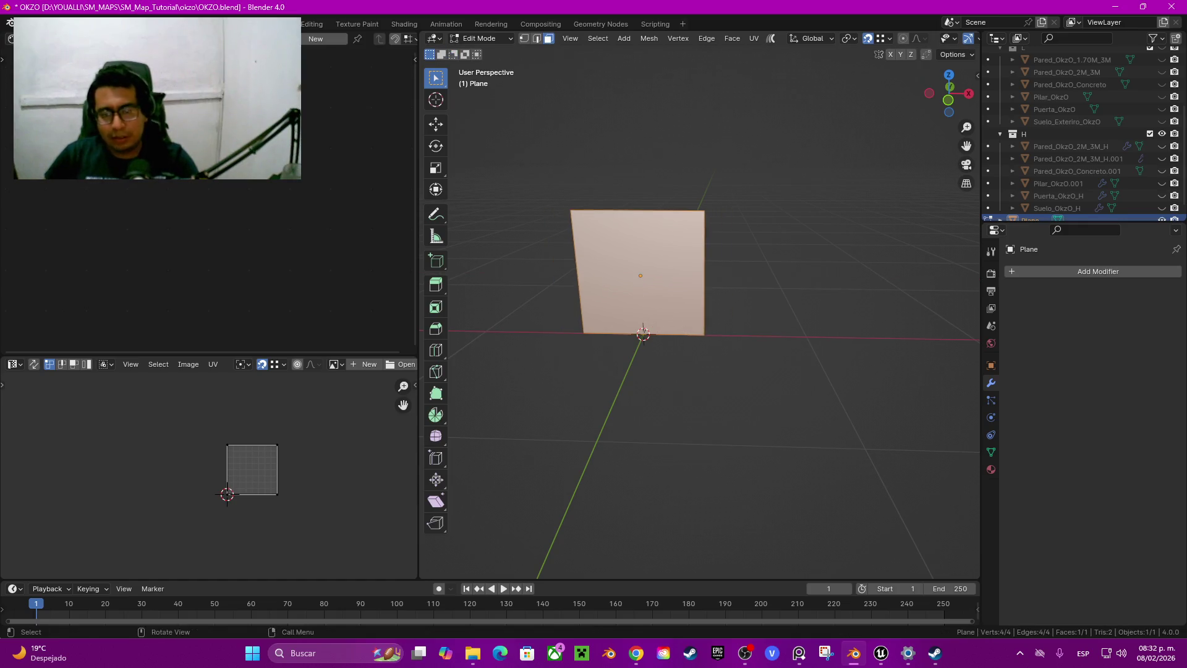
Stretch the plane 2.662 times along the X axis
key(q)
key(Escape)
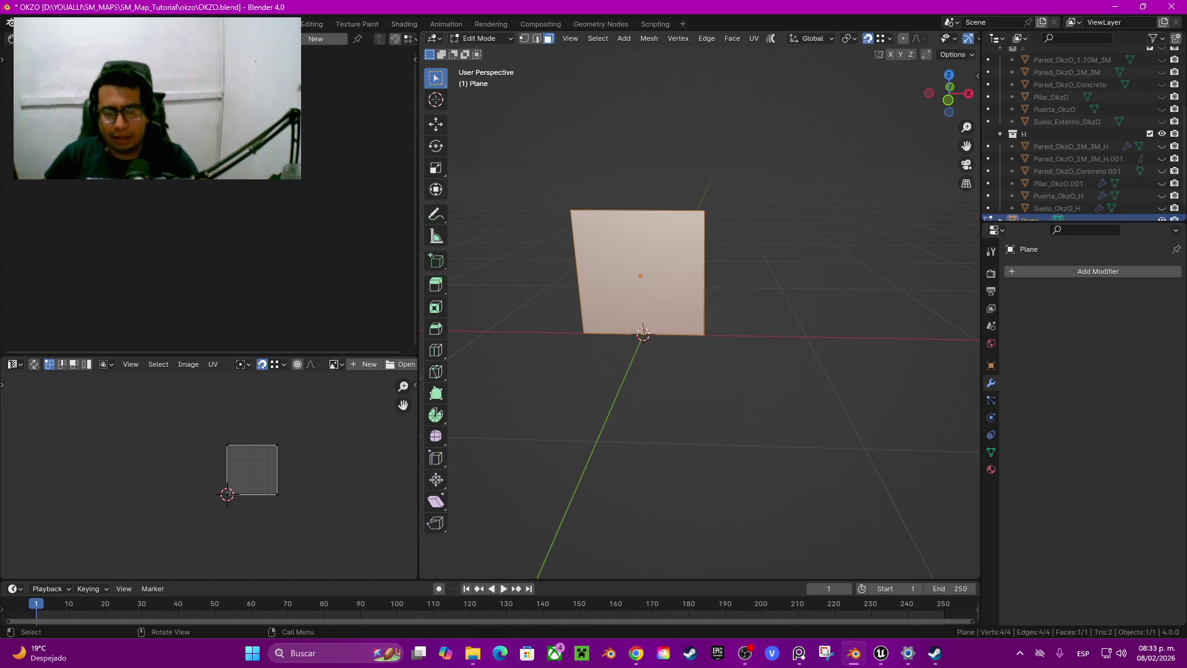
key(s)
right_click(702, 342)
key(q)
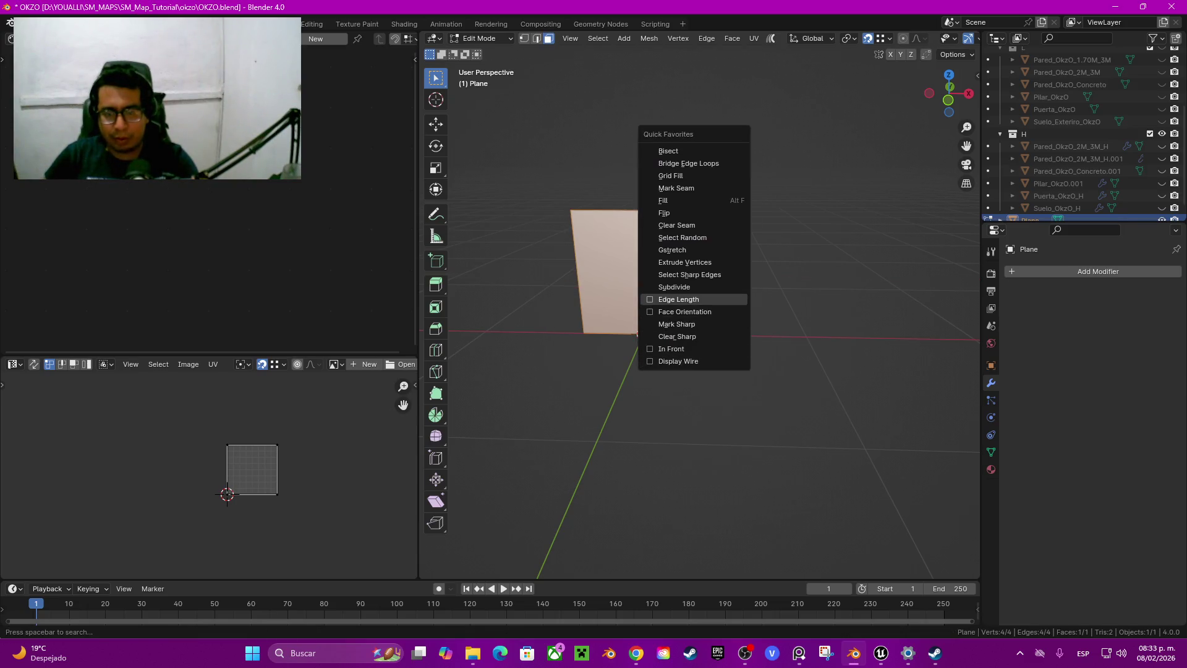
key(Escape)
key(s)
key(x)
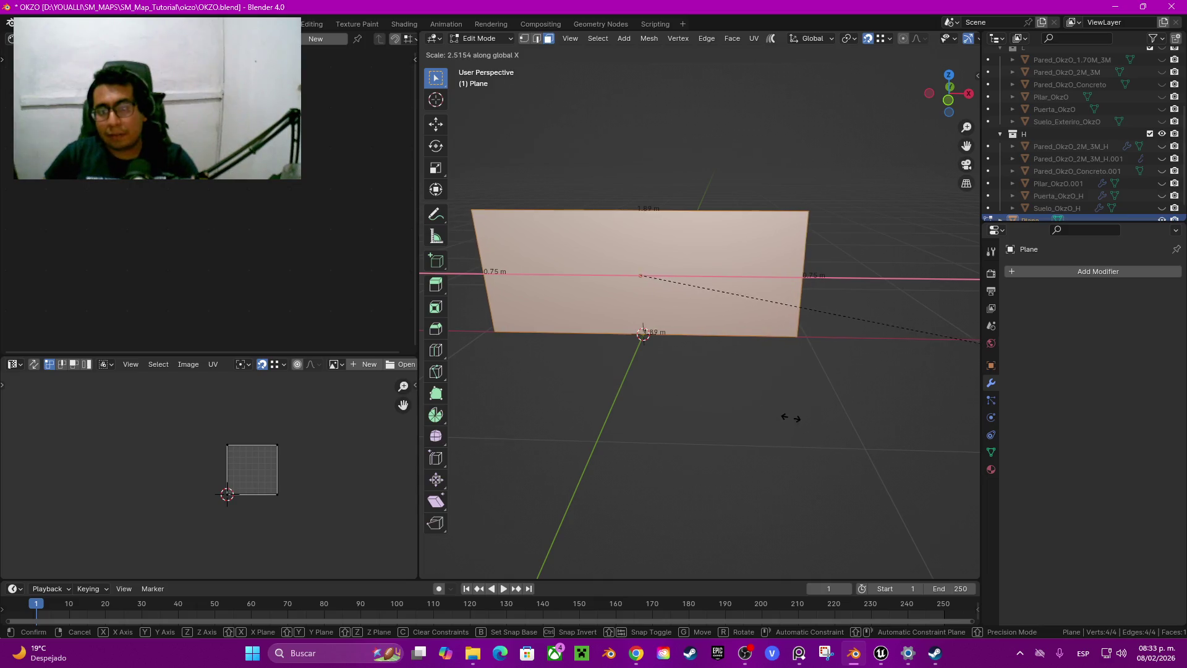
click(912, 438)
Add two centred vertical edge loops, dividing the plane into three equal sections
middle_drag(643, 334, 683, 371)
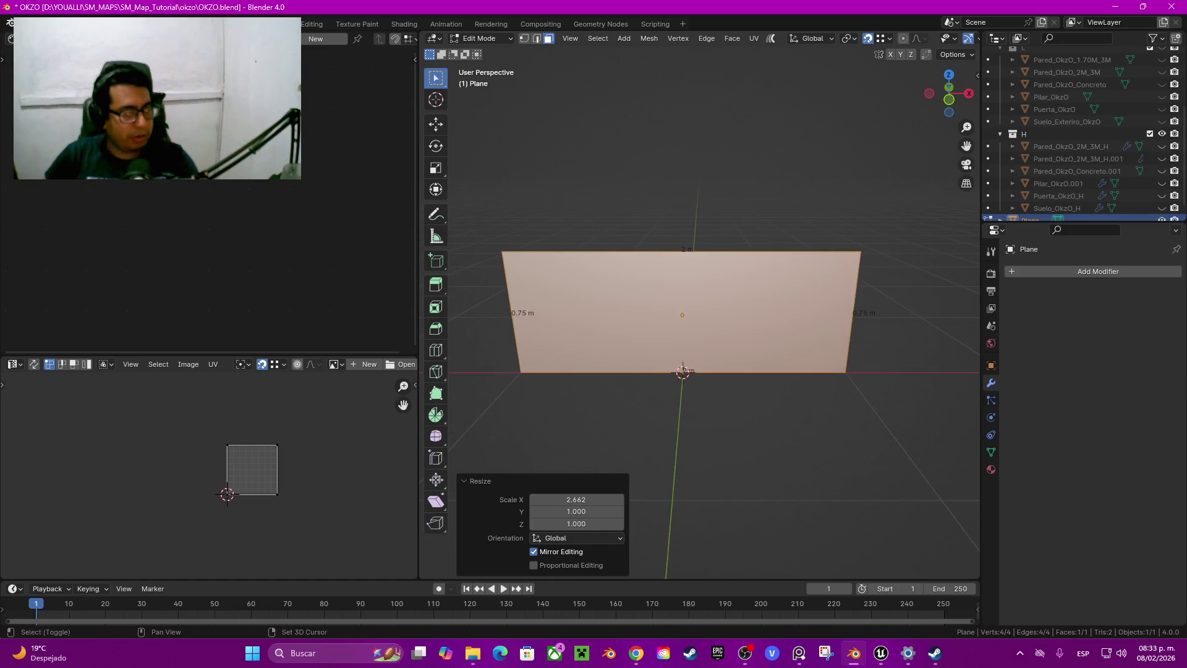
key(ctrl+r)
scroll(683, 371, up, 2)
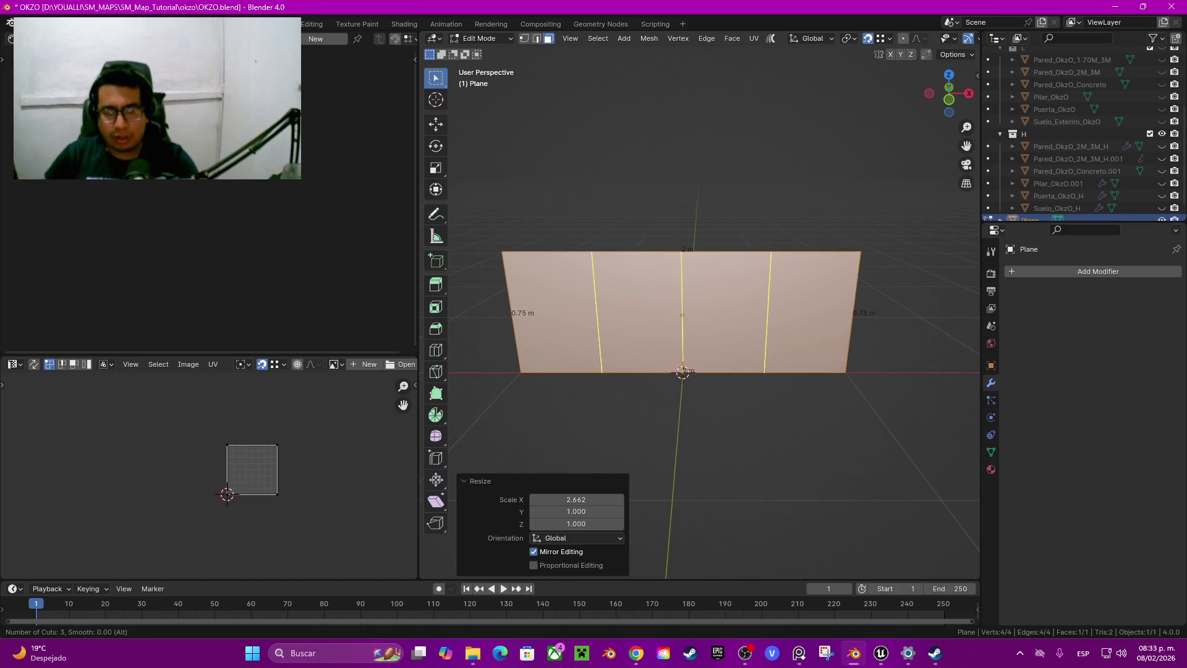
scroll(683, 371, down, 1)
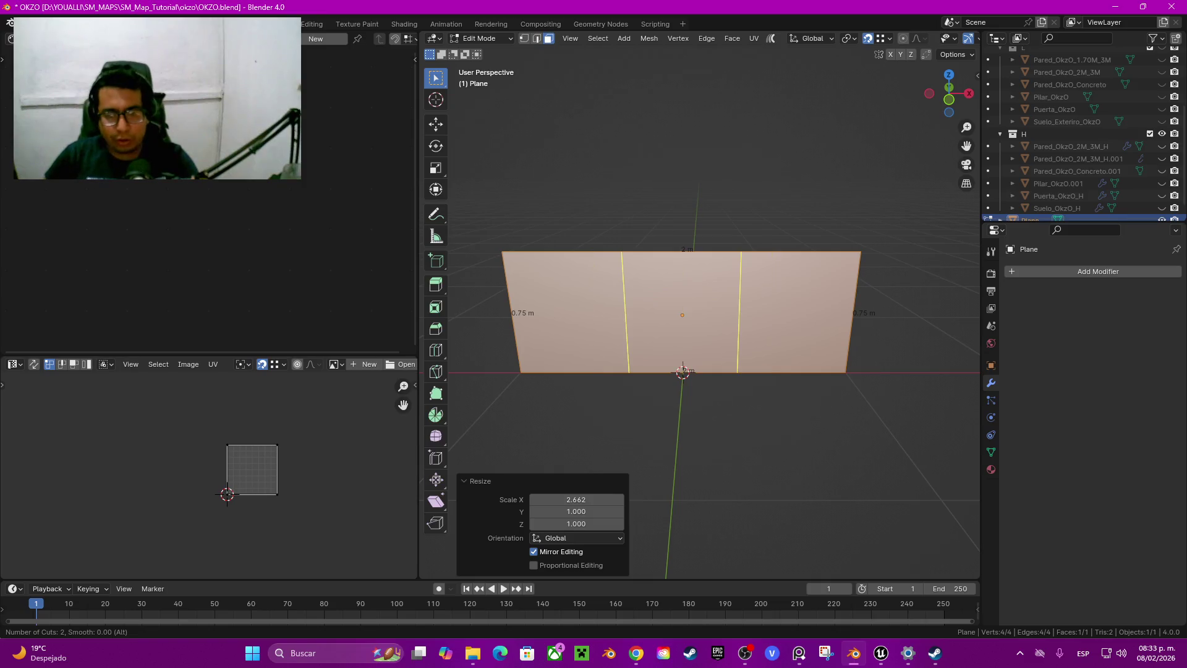
click(682, 371)
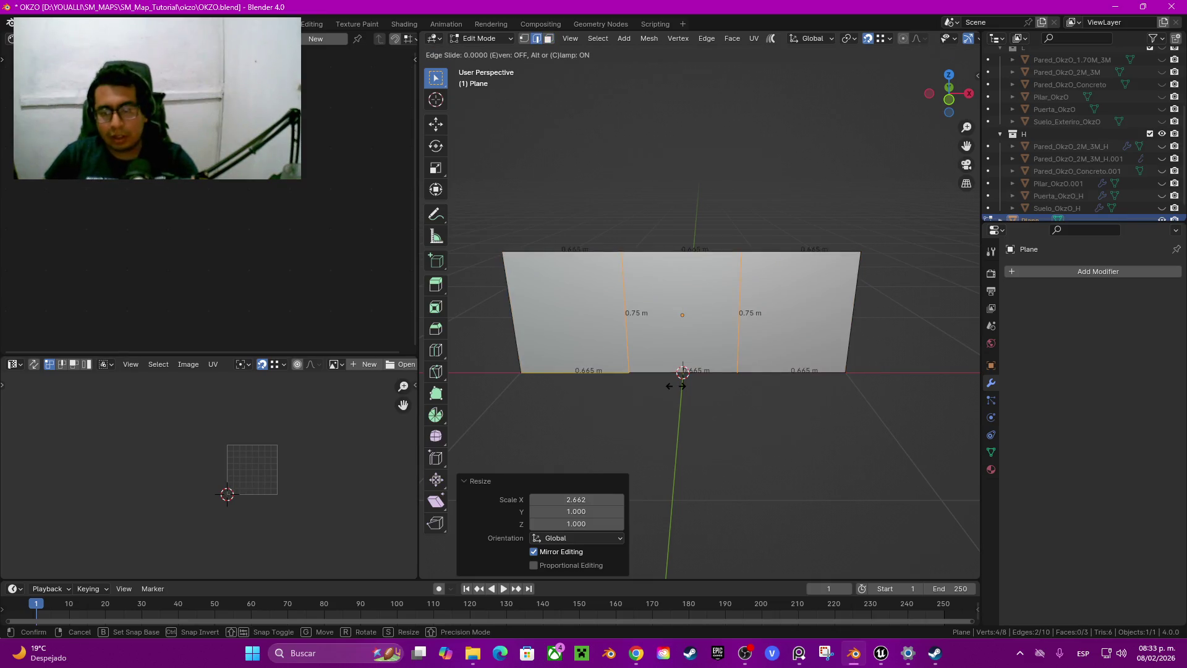
Bevel the two panel seams into narrow 0.01 m grooves with 2 segments
right_click(676, 386)
scroll(675, 386, up, 1)
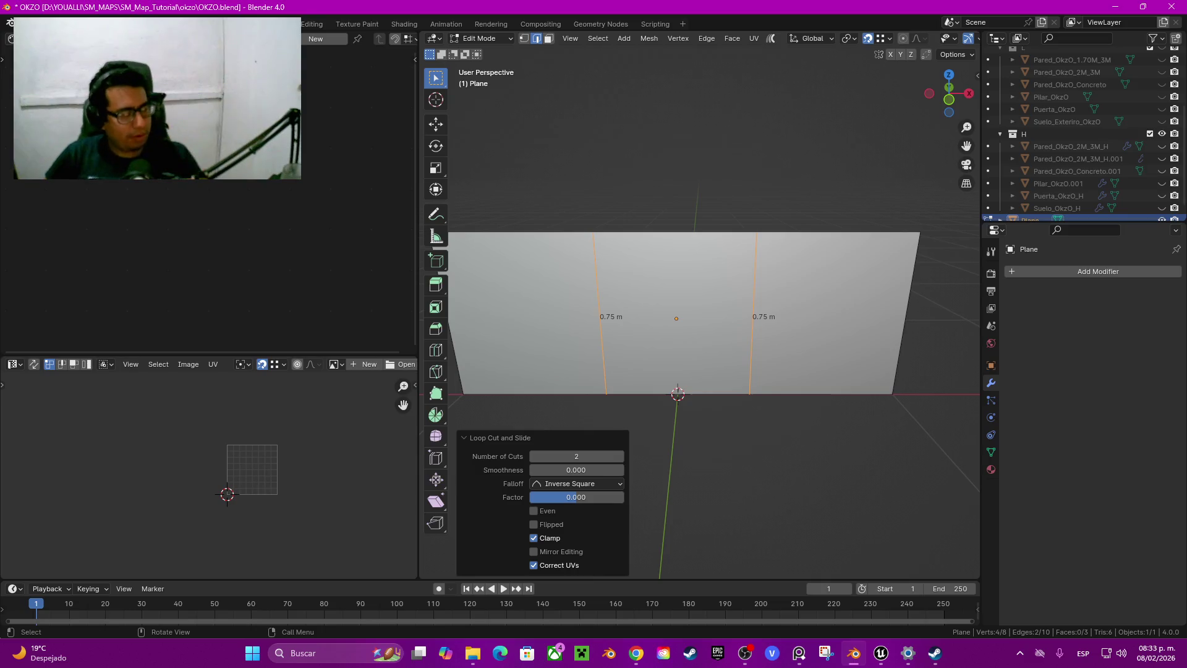
key(ctrl+b)
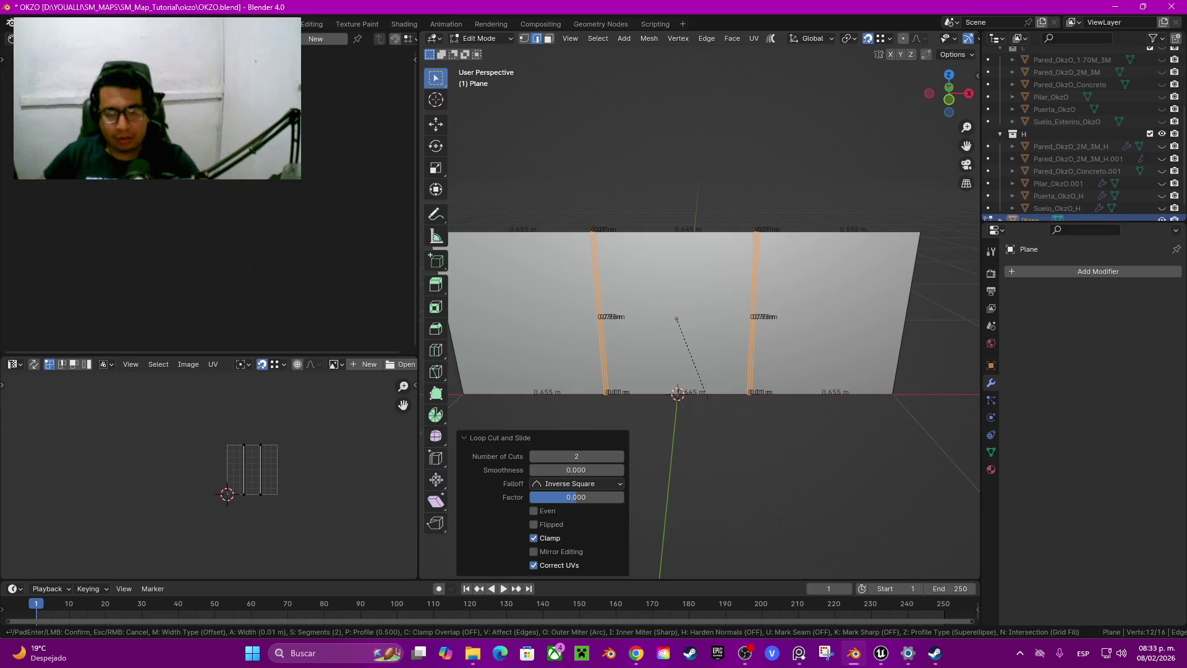
click(707, 396)
Add an edge loop hugging the wall's left border and nudge it about 0.009 m along X
shift+middle_drag(706, 396, 521, 373)
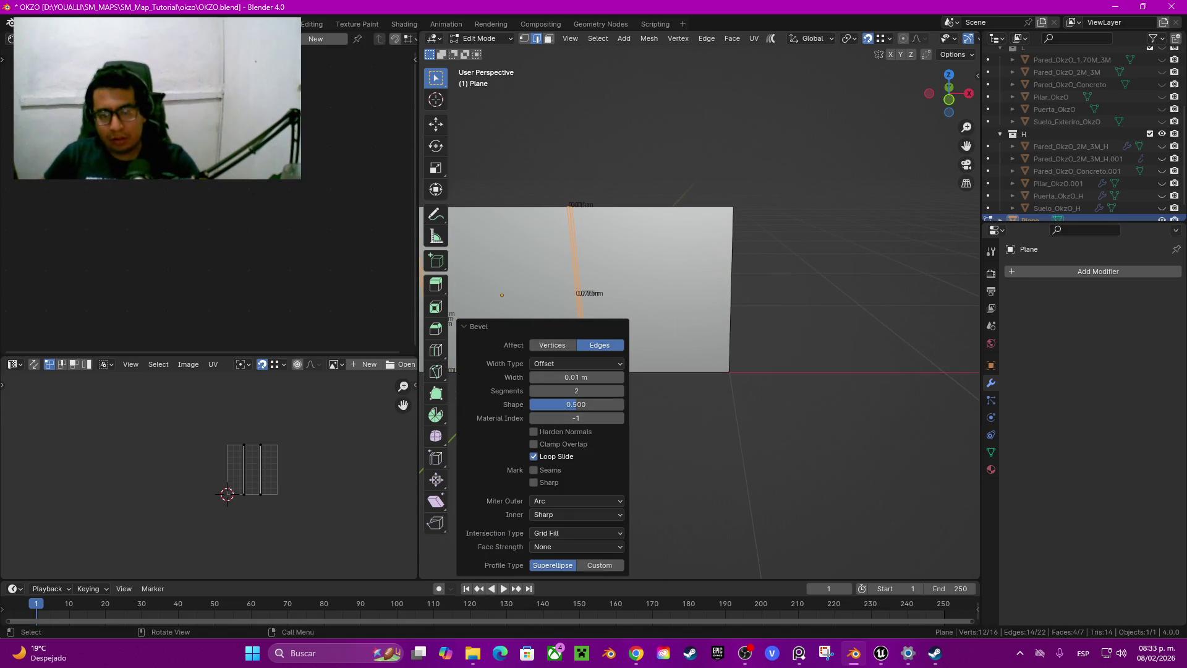
ctrl+middle_drag(698, 433, 699, 371)
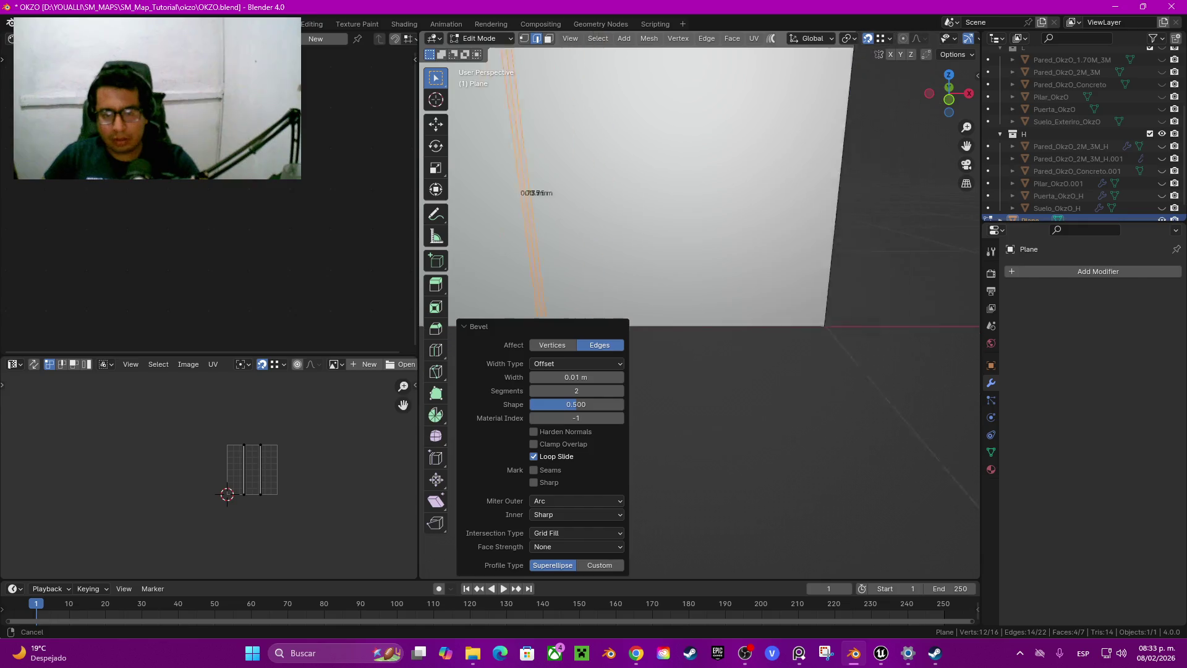
key(ctrl+r)
click(606, 259)
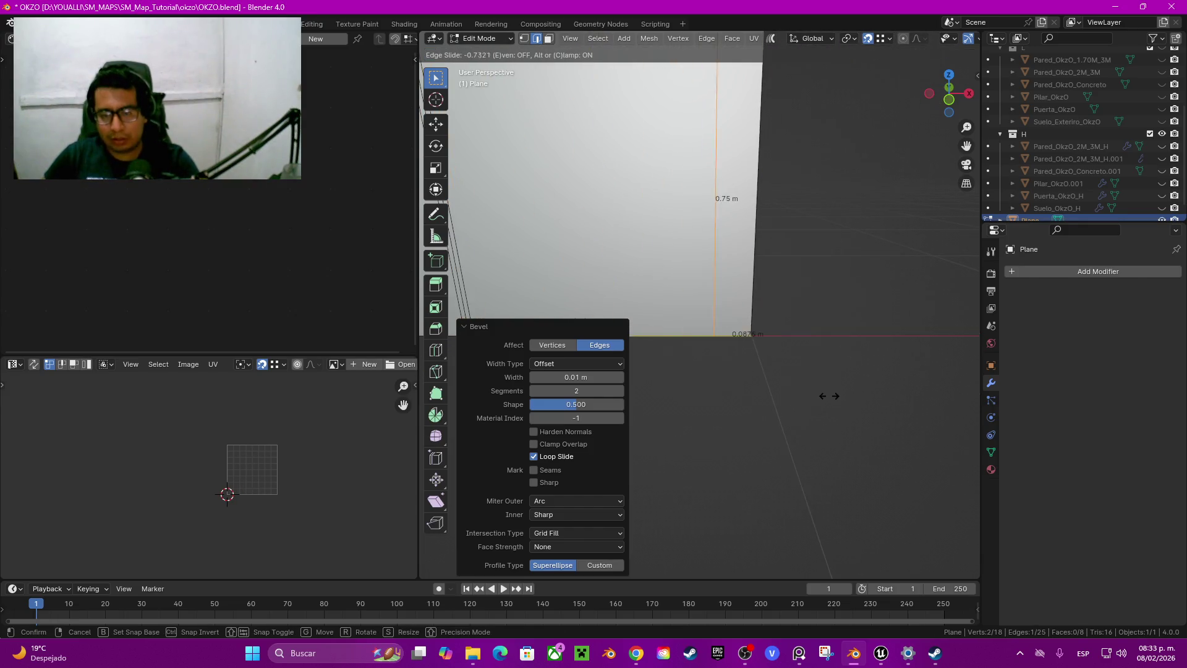
click(858, 411)
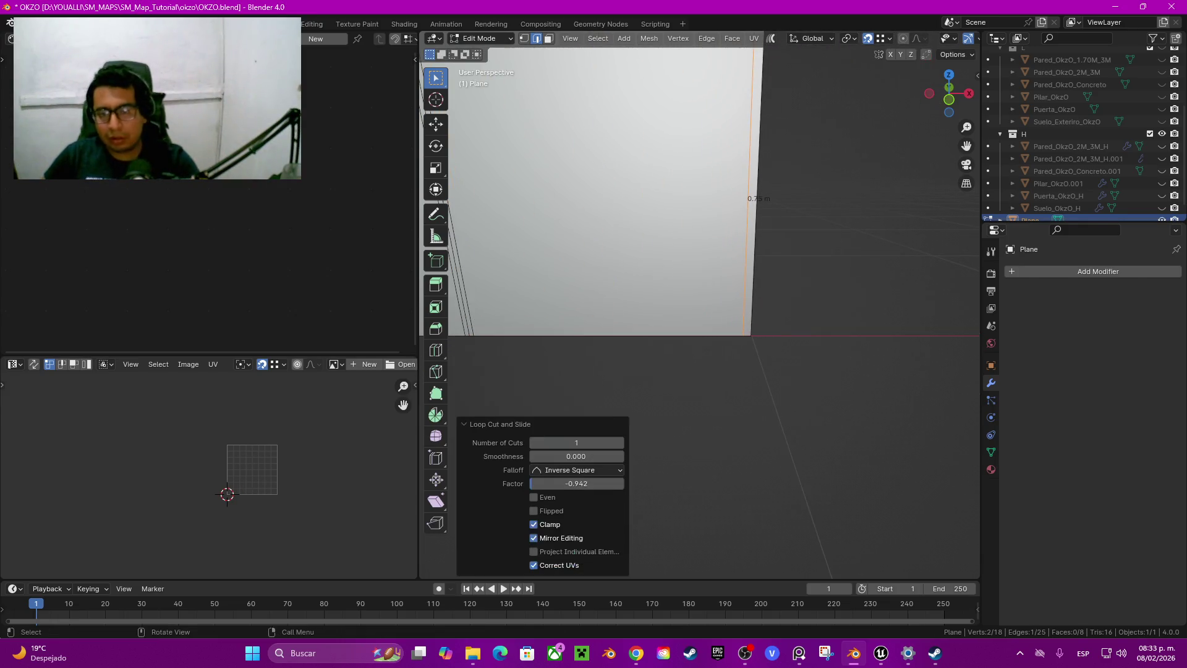
scroll(711, 229, down, 2)
scroll(711, 229, down, 1)
key(g)
key(x)
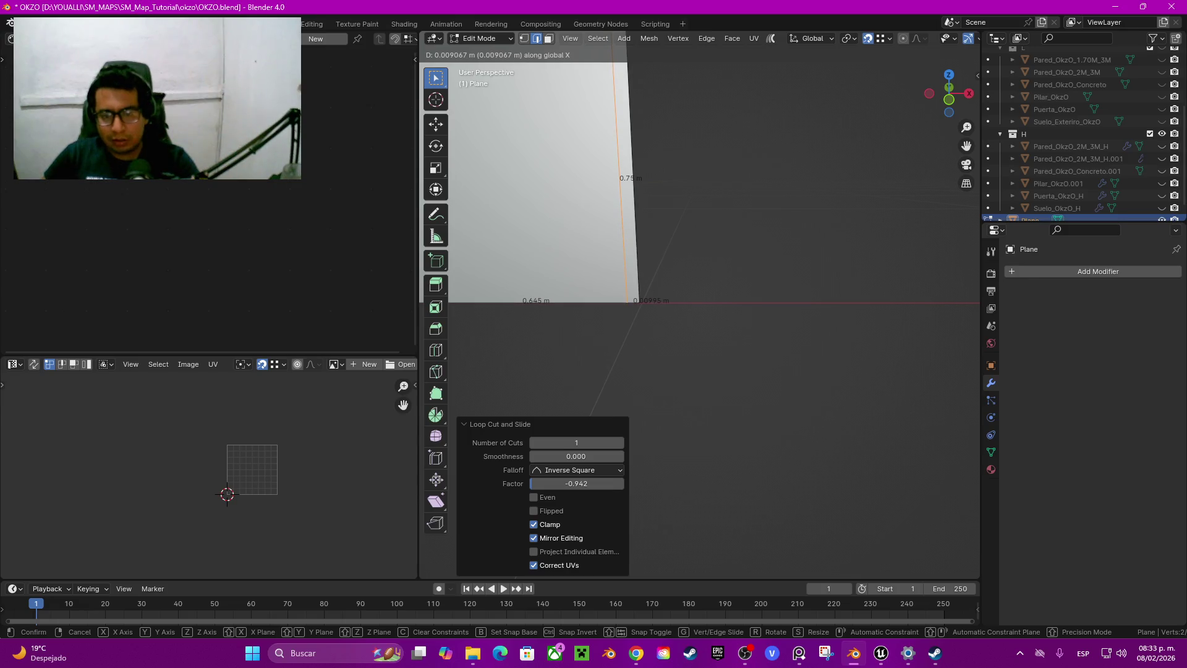
key(Return)
Add an edge loop next to the wall's right border and shift it slightly along X
scroll(698, 247, down, 3)
shift+middle_drag(619, 278, 841, 278)
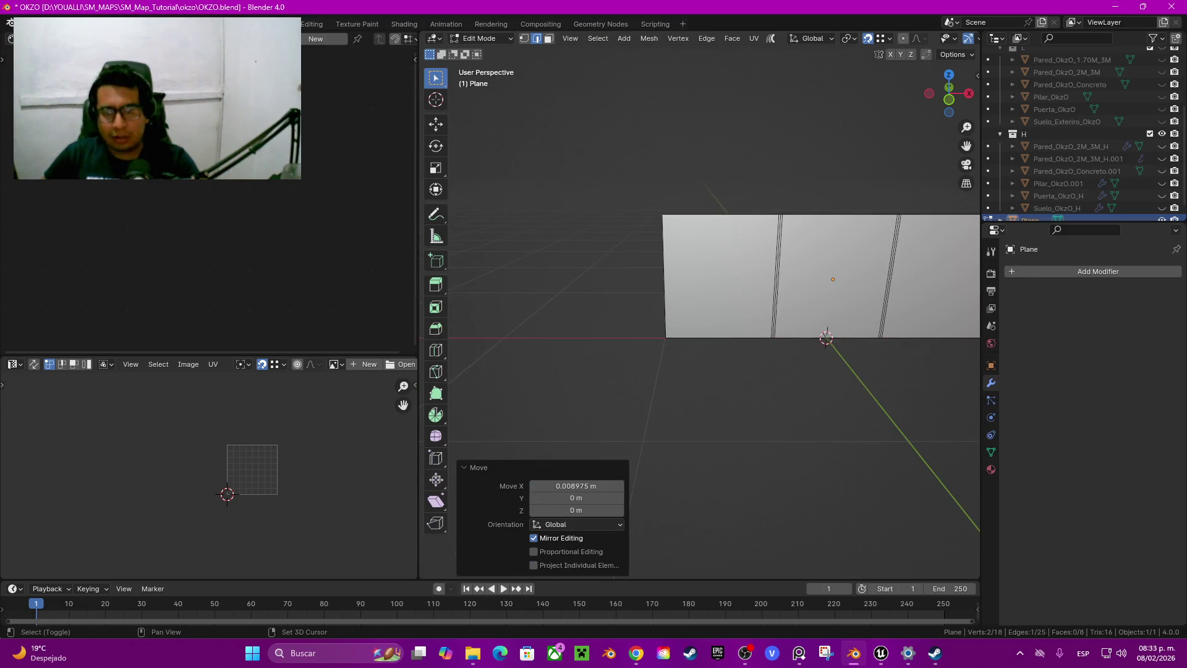
scroll(618, 371, up, 4)
key(ctrl+r)
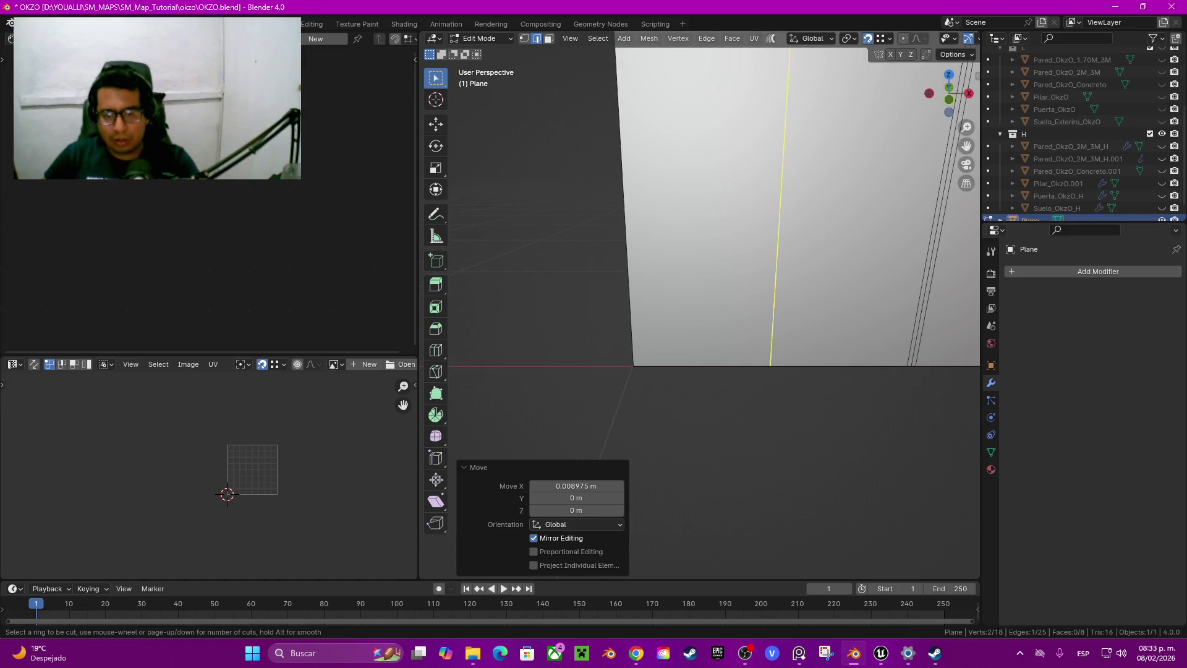
click(692, 367)
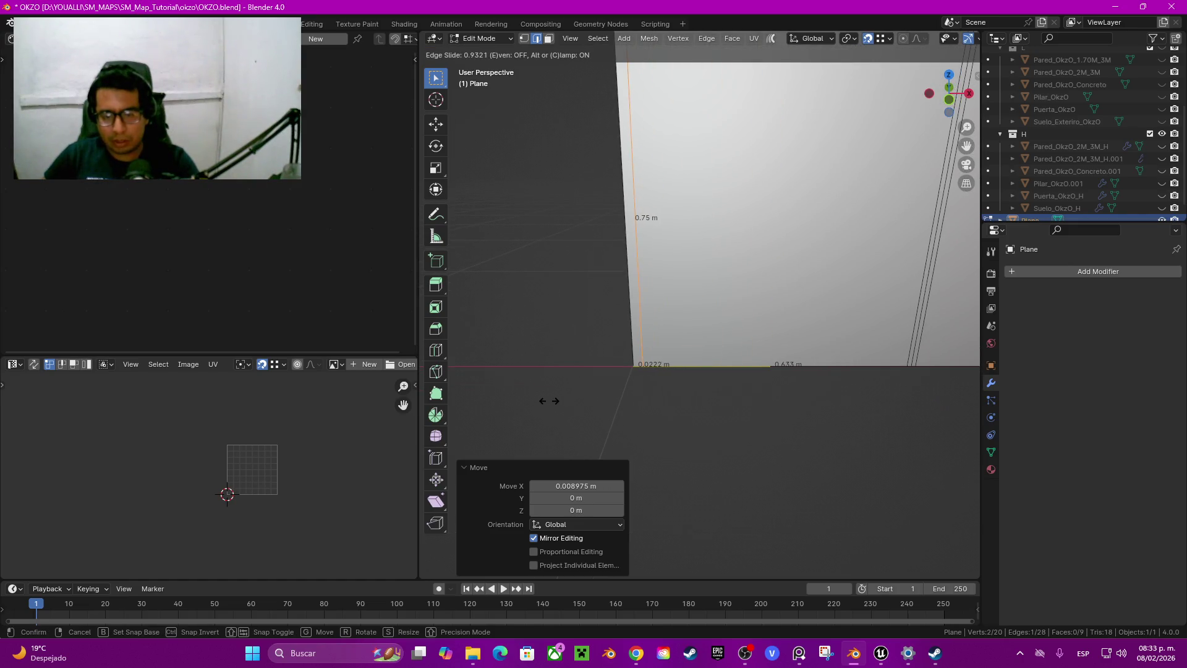
click(497, 374)
scroll(698, 309, down, 2)
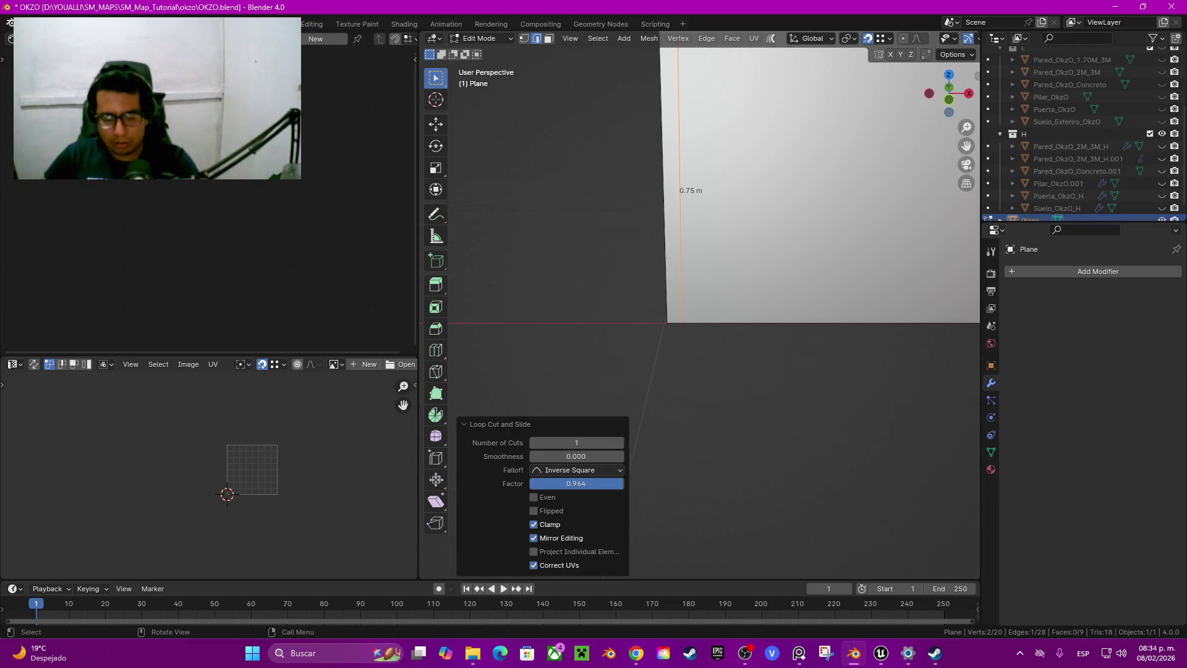
key(g)
key(x)
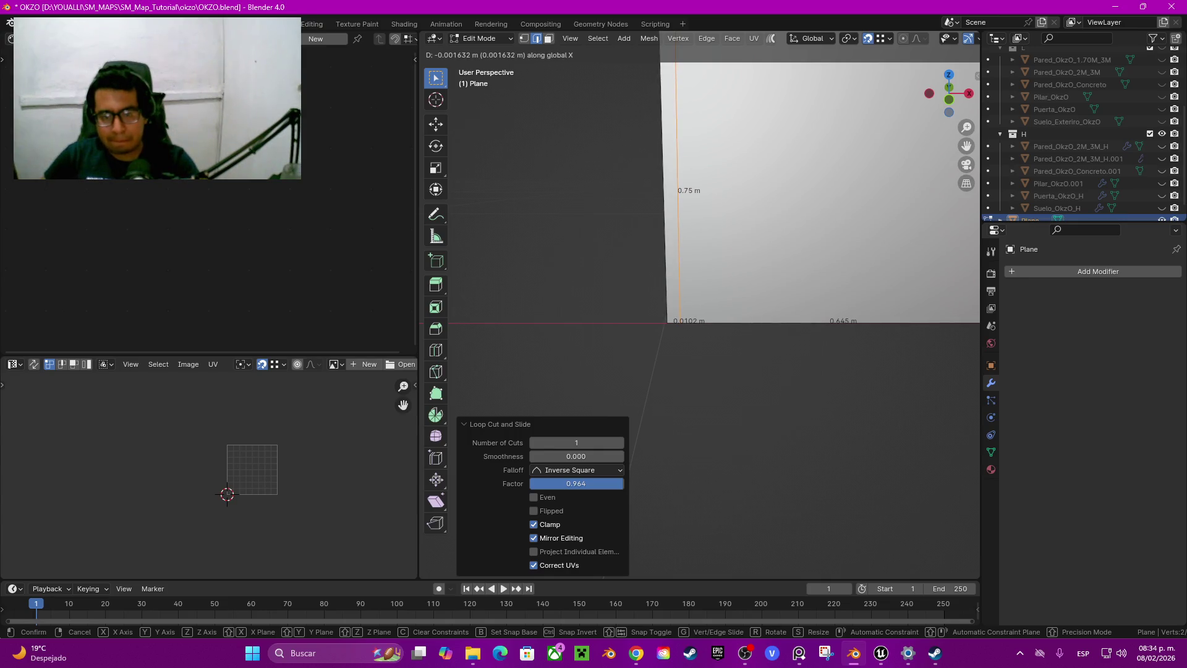
key(Return)
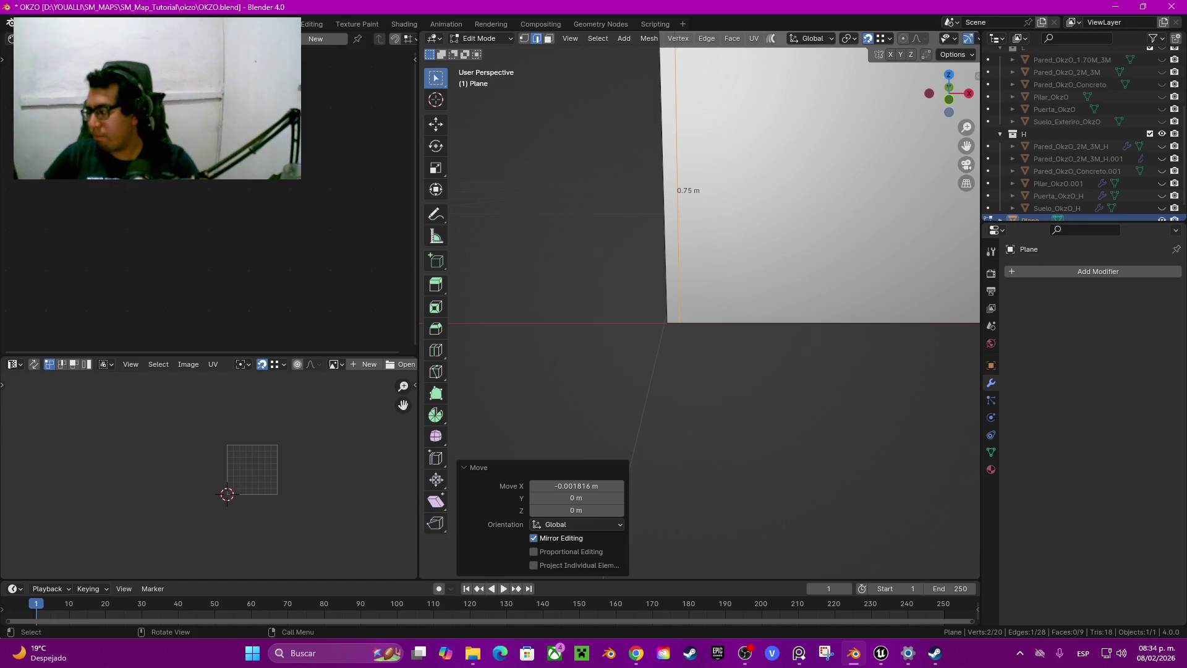
Frame the whole wall, deselect its edges and return to Object Mode
scroll(698, 309, down, 3)
key(Home)
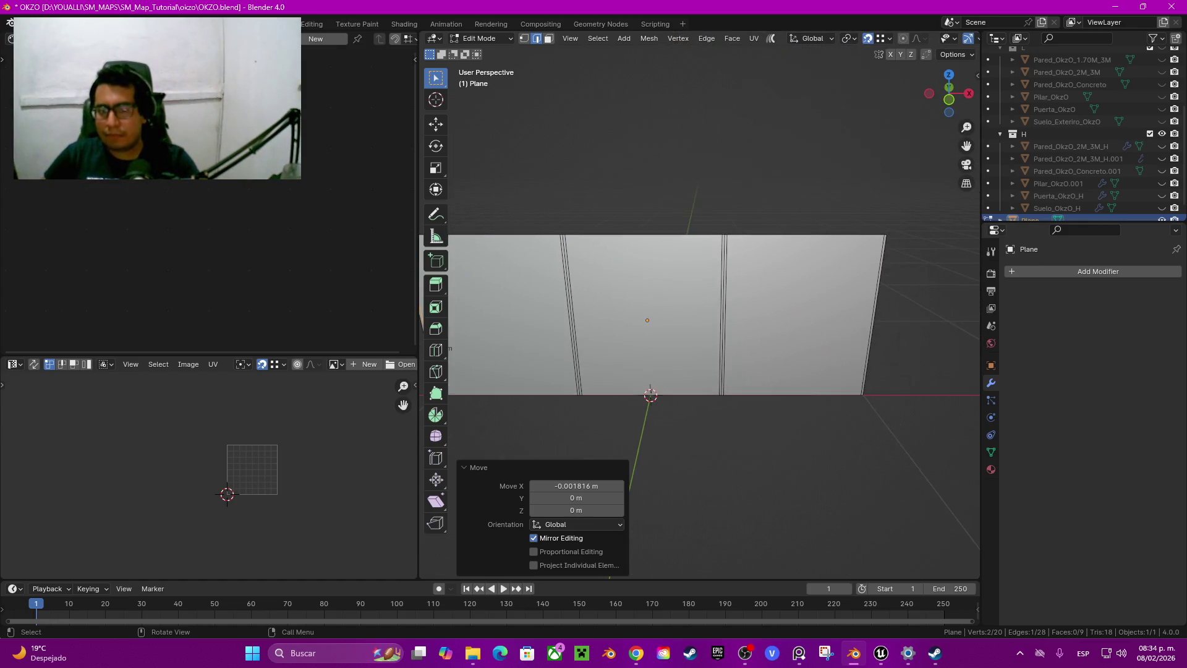
middle_drag(699, 310, 711, 291)
key(alt+a)
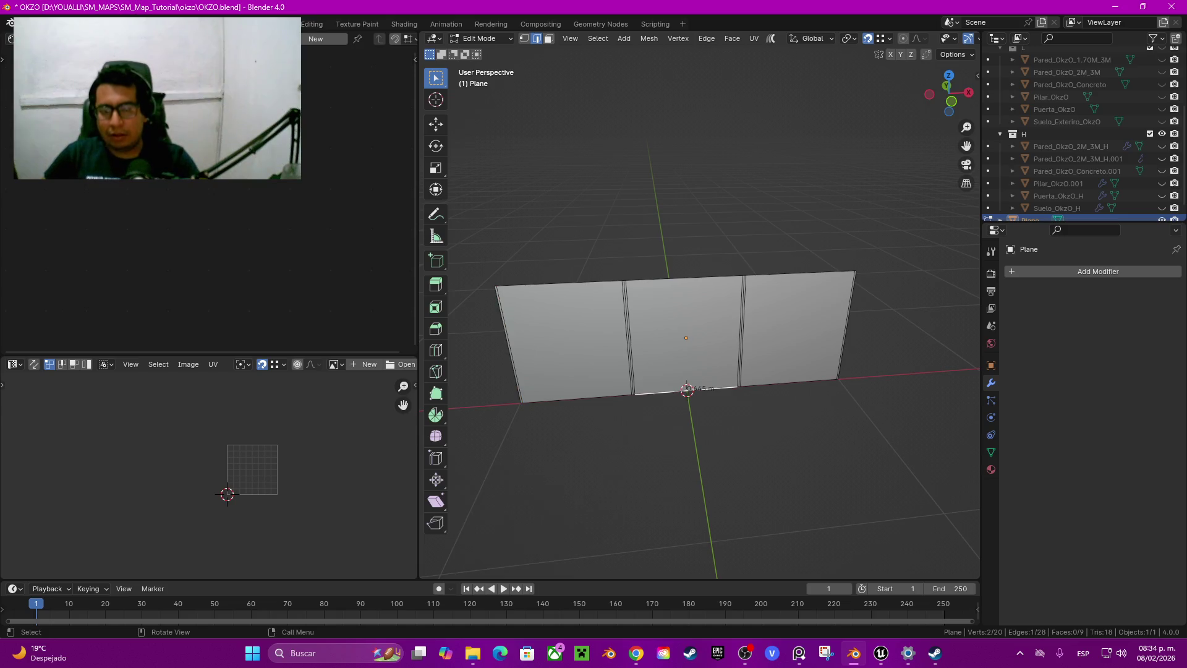
key(Tab)
middle_drag(699, 346, 704, 371)
key(shift+d)
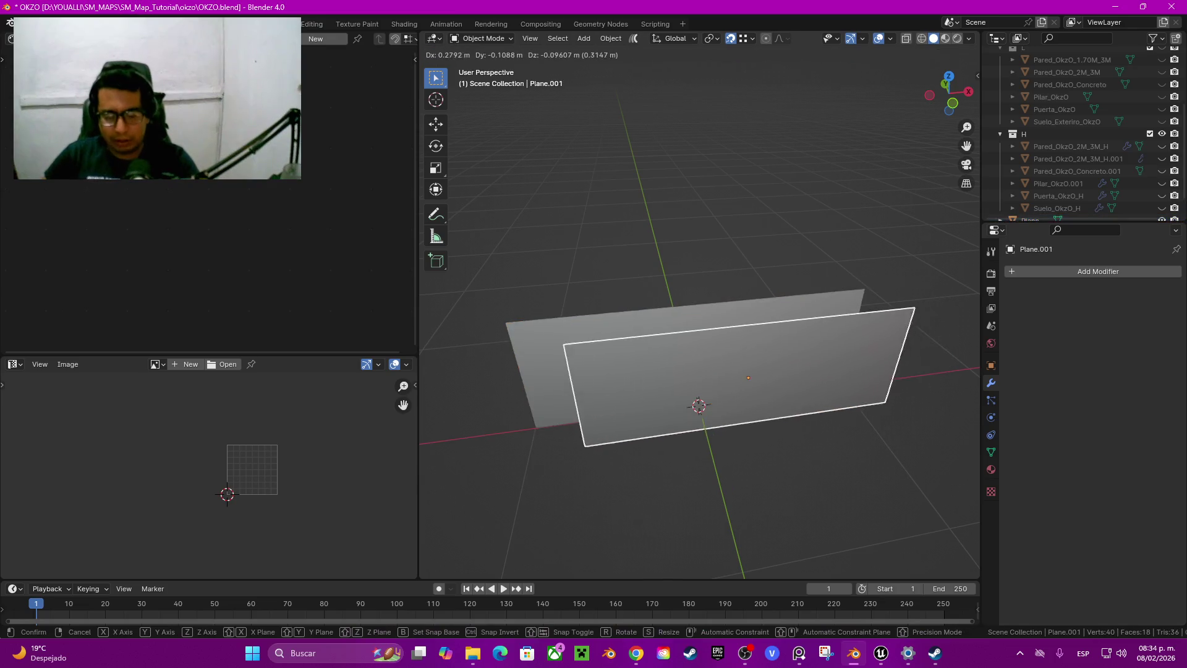
key(Escape)
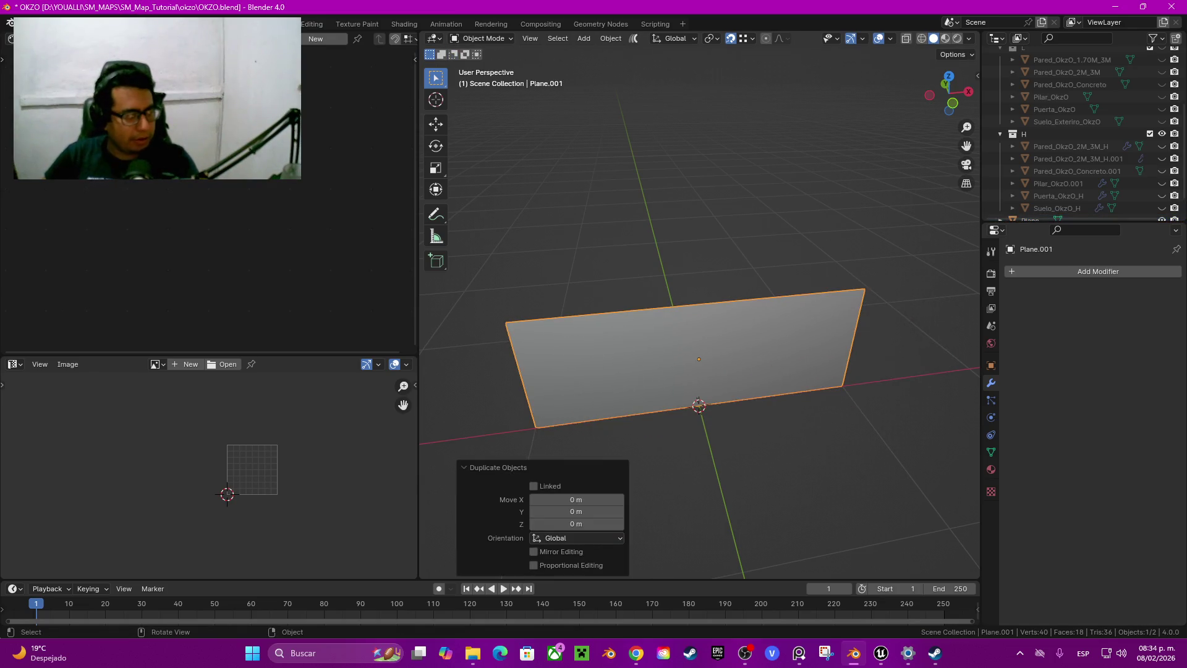
key(x)
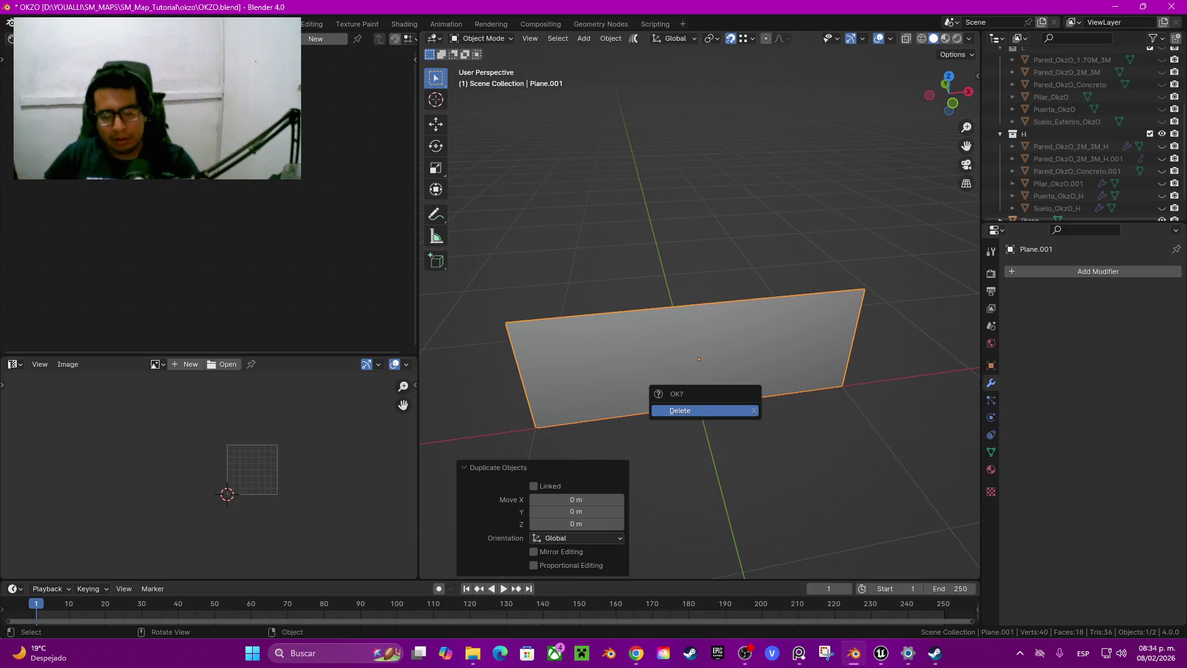
click(680, 410)
click(699, 359)
key(Tab)
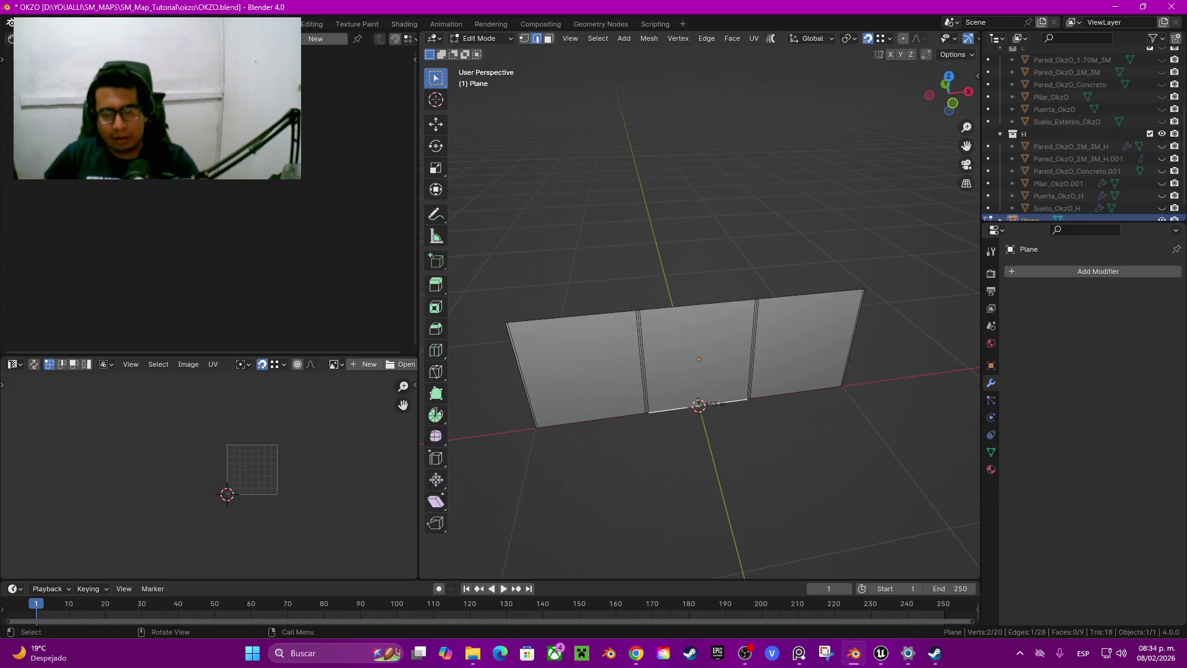
key(a)
middle_drag(699, 398, 724, 402)
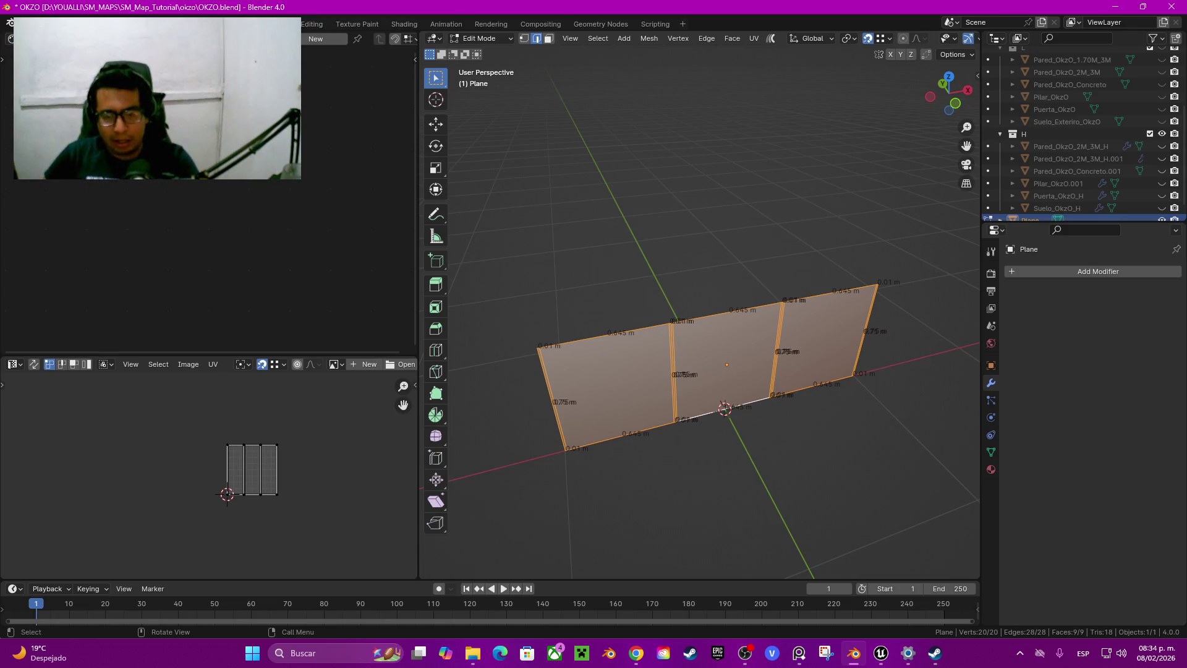
Extrude the wall to a 0.1 m thickness with a Z depth of -0.1 m
key(e)
key(Return)
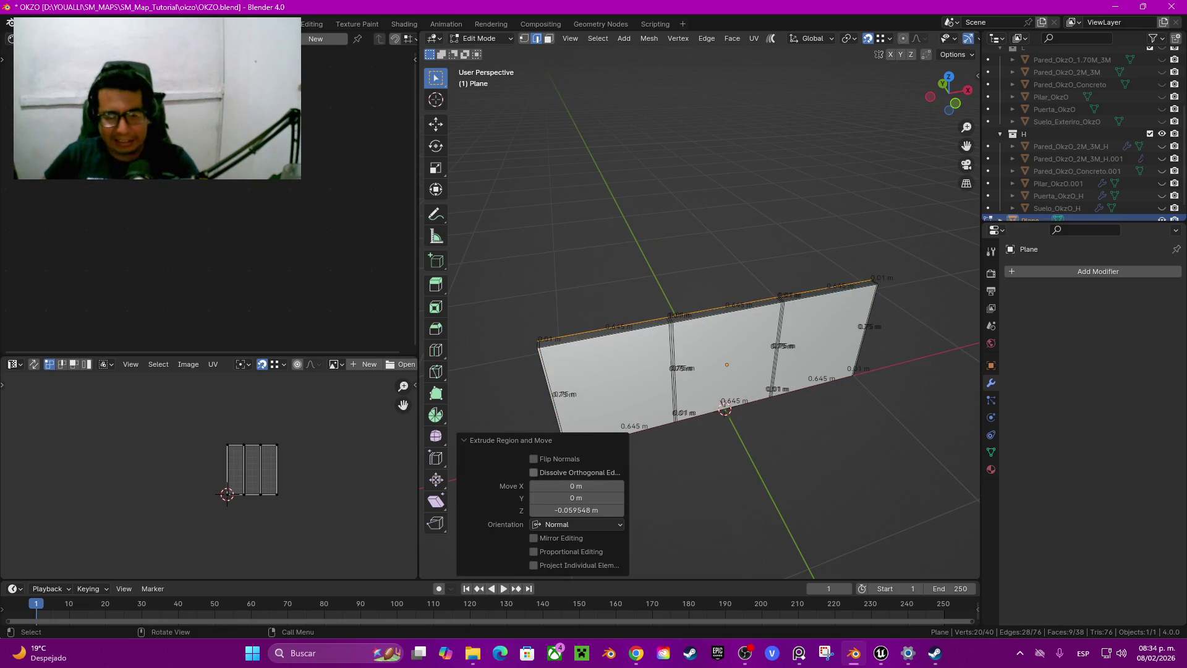
click(577, 510)
text(-0.1)
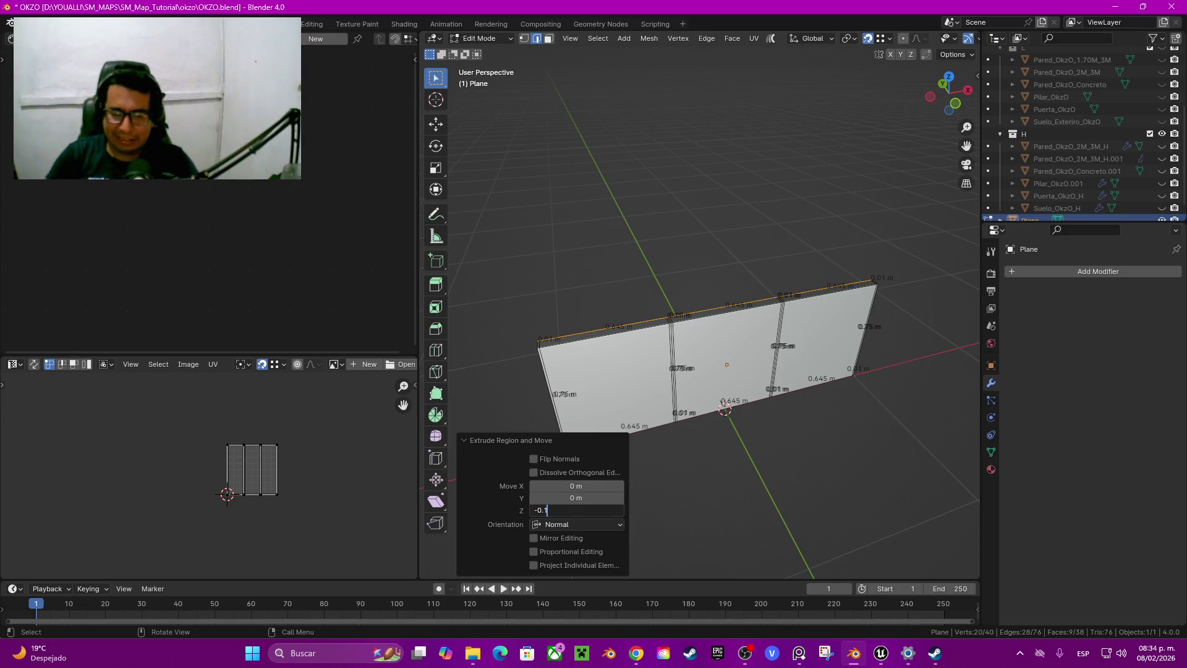
key(Return)
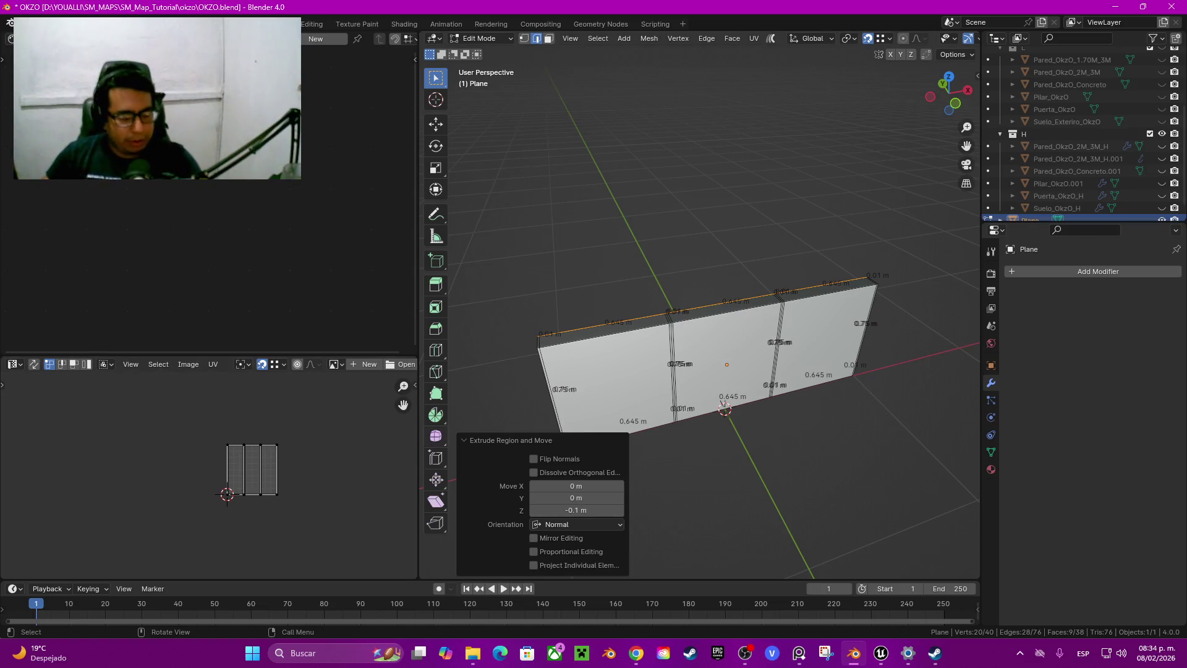
Select the groove edge loops along with the wall's right-end edges
mouse_move(711, 321)
middle_down()
mouse_move(773, 309)
mouse_move(605, 402)
middle_up()
scroll(711, 309, up, 4)
click(600, 402)
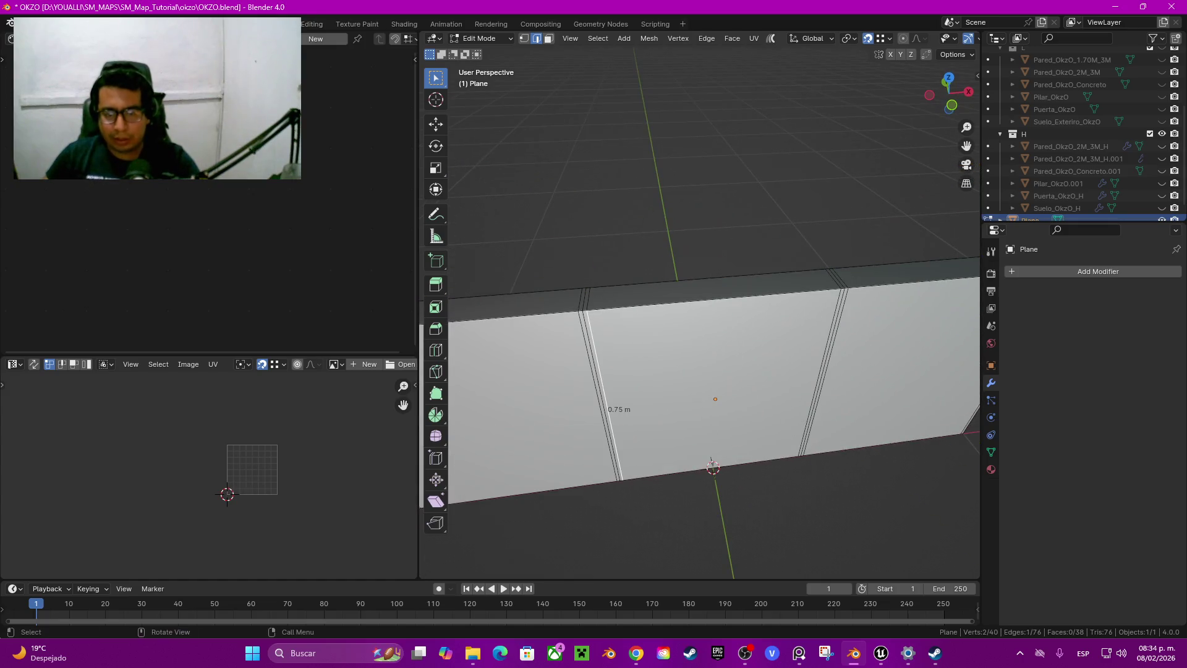
alt+shift+click(603, 396)
alt+shift+click(820, 383)
scroll(711, 309, down, 3)
middle_drag(711, 309, 619, 321)
alt+shift+click(745, 334)
shift+click(750, 217)
middle_drag(711, 278, 587, 309)
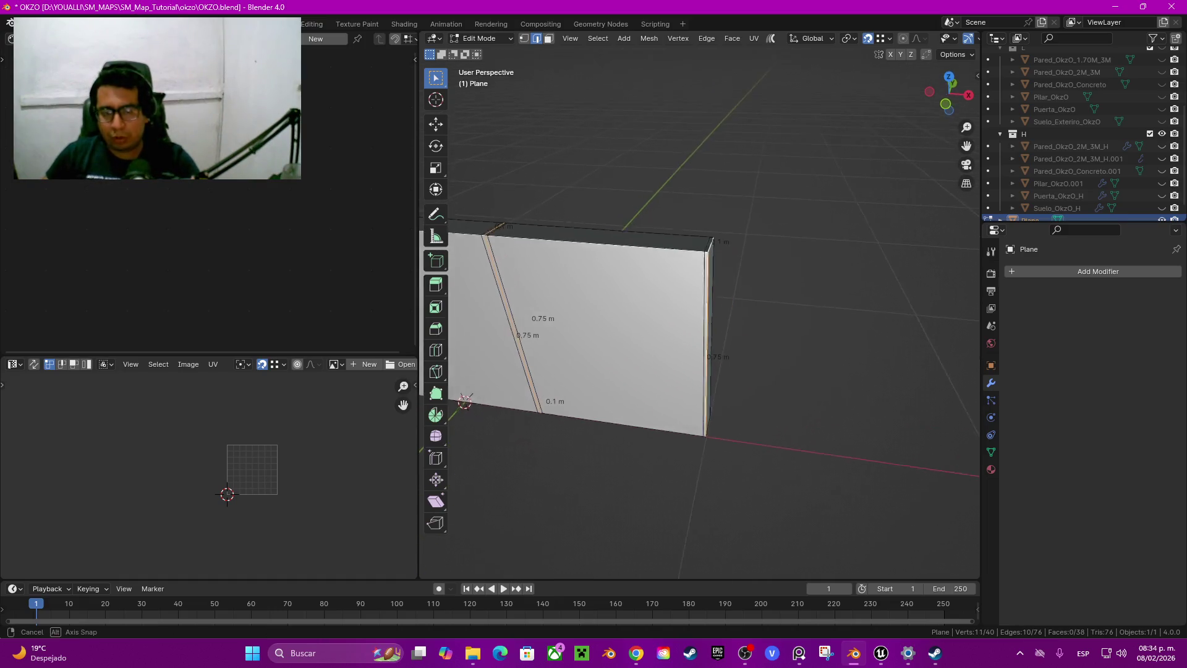
Add both end faces and the remaining groove loops to the selection
key(3)
middle_drag(711, 309, 618, 296)
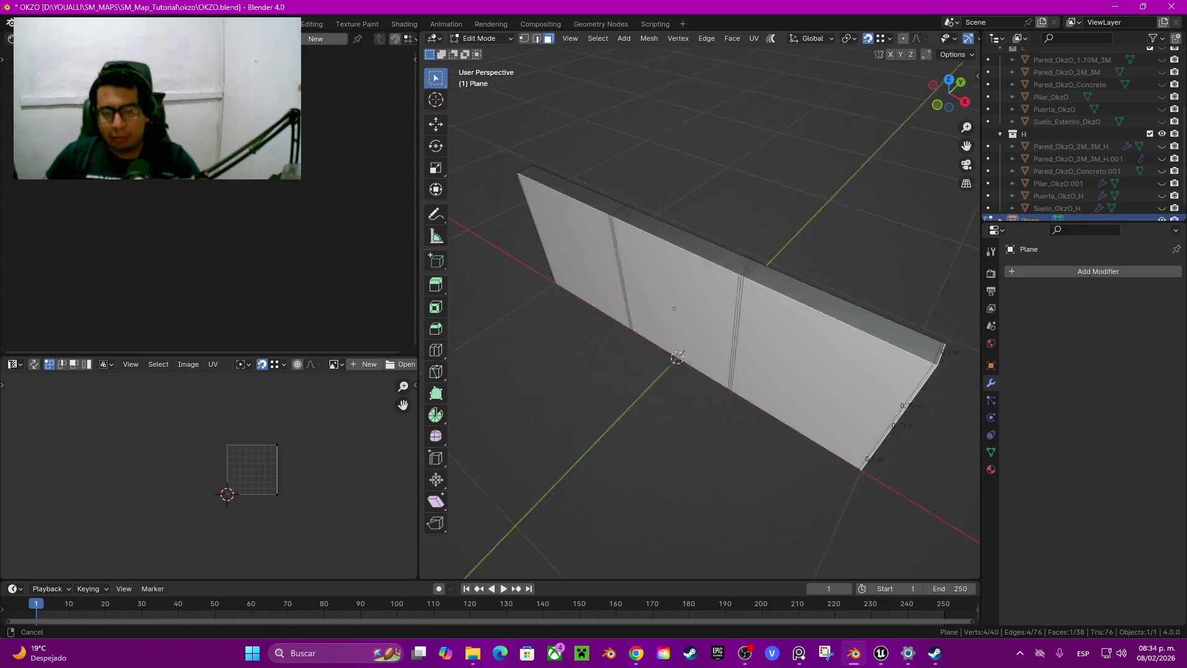
click(887, 189)
shift+click(621, 334)
middle_drag(773, 303, 760, 336)
key(2)
alt+shift+click(705, 290)
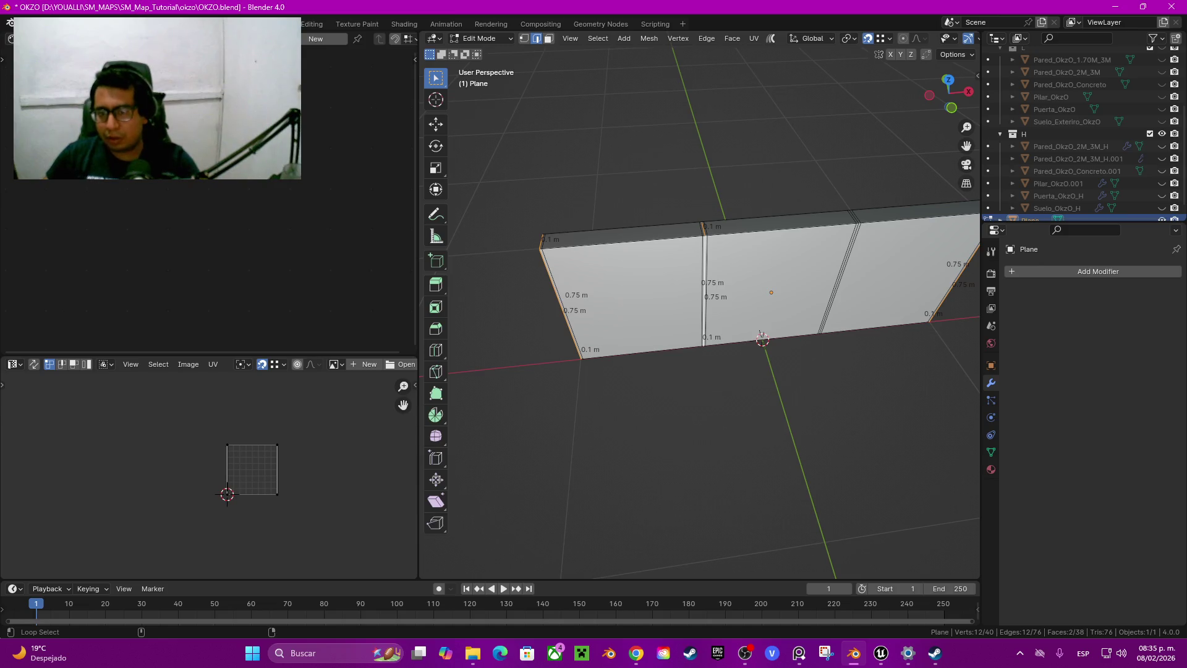
alt+shift+click(839, 278)
mouse_move(839, 278)
middle_down()
mouse_move(839, 247)
mouse_move(773, 260)
middle_up()
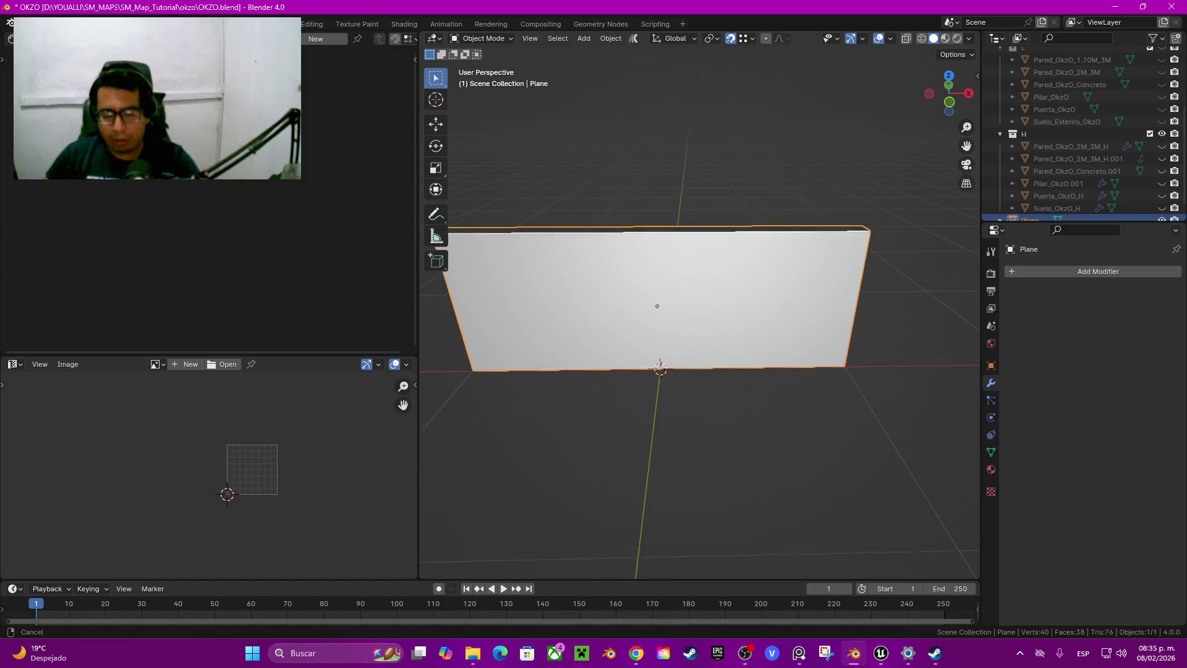
Duplicate the selection in place as Plane.001 and start editing its mesh
key(shift+d)
key(Escape)
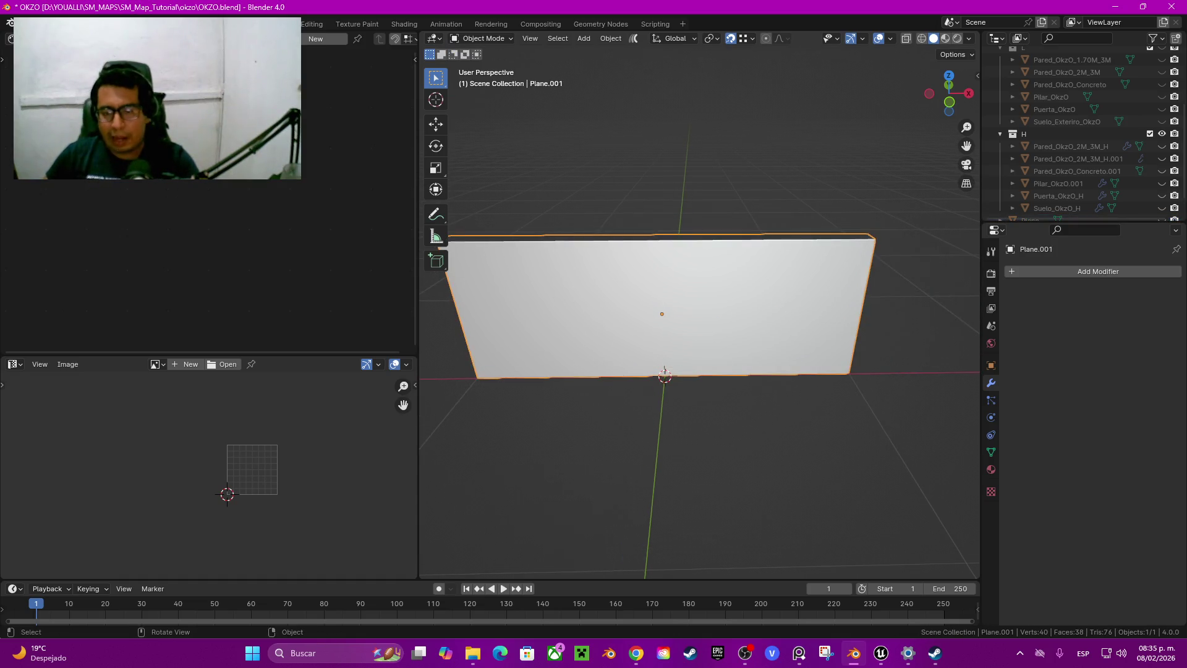
key(Tab)
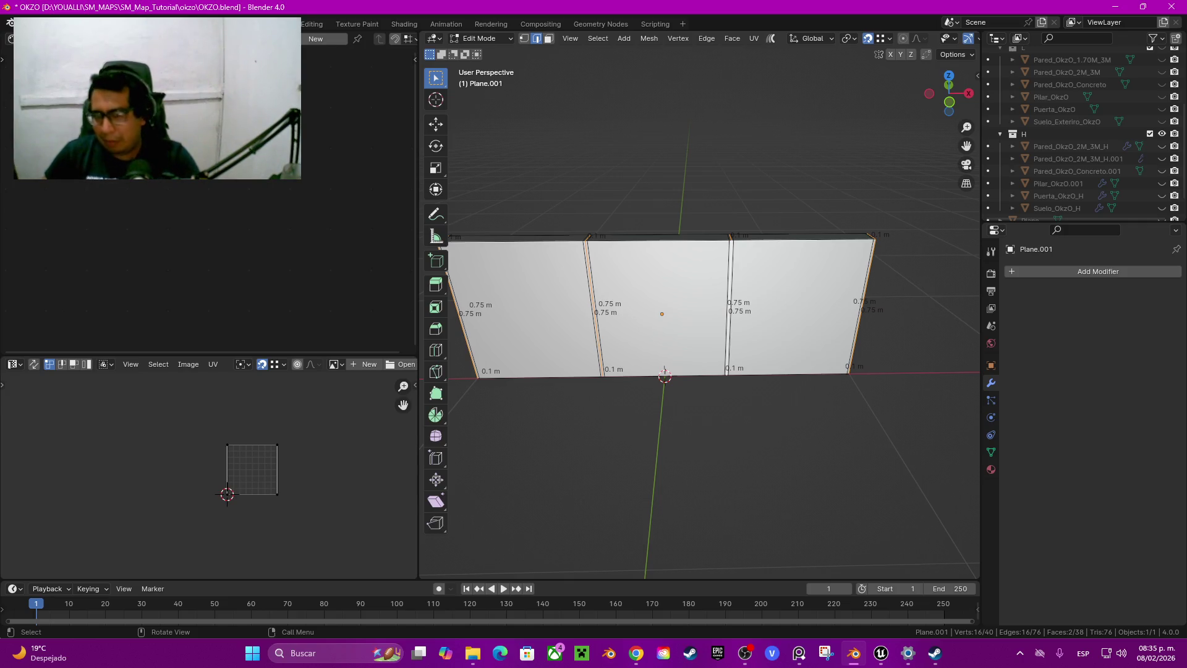
Shrink/fatten the copied wall's groove edges by a 0.0134 m offset
key(alt+s)
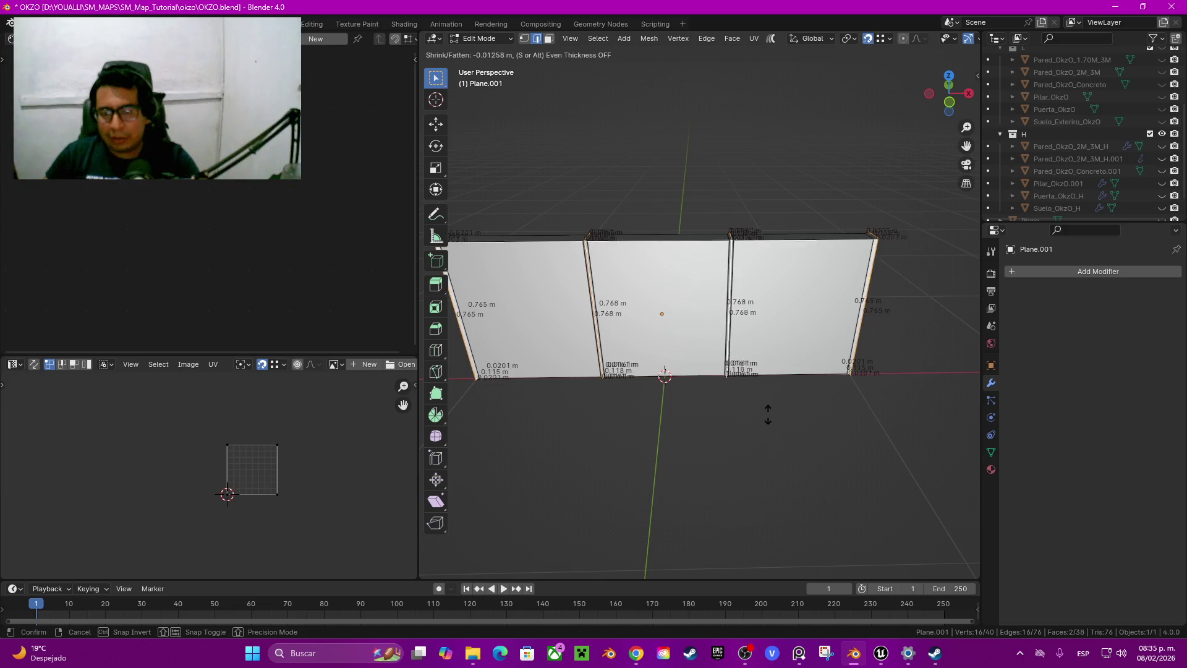
click(761, 406)
mouse_move(699, 309)
middle_down()
mouse_move(680, 297)
mouse_move(705, 303)
mouse_move(718, 383)
middle_up()
scroll(699, 309, up, 5)
key(alt+s)
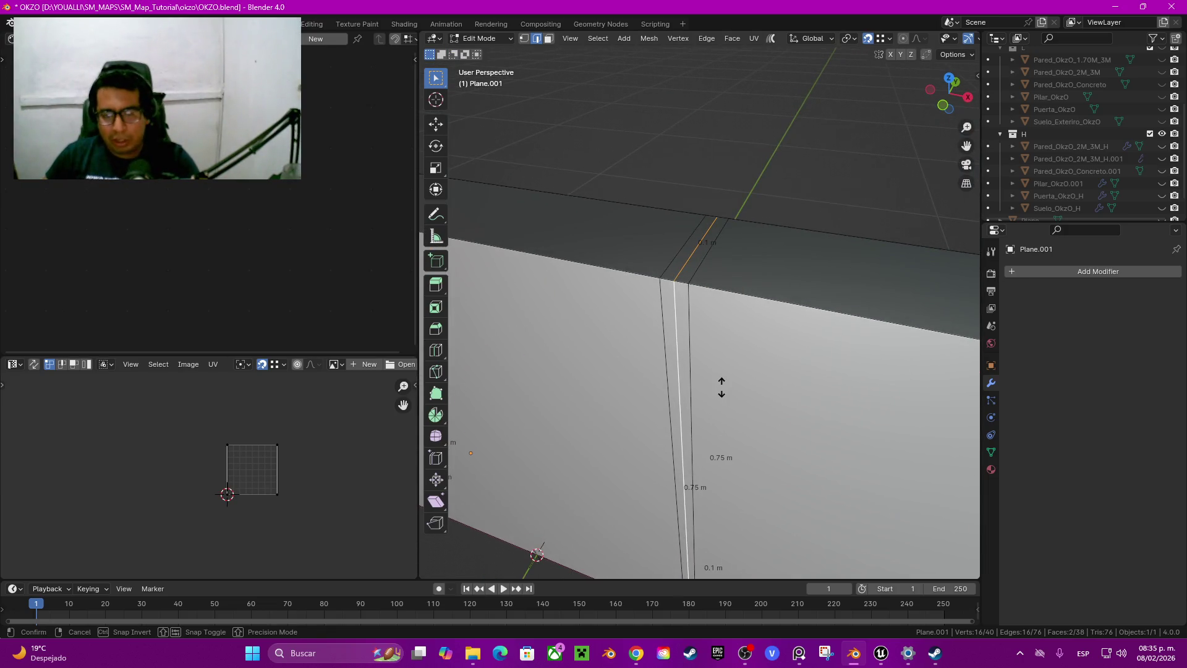
click(717, 384)
scroll(717, 383, down, 8)
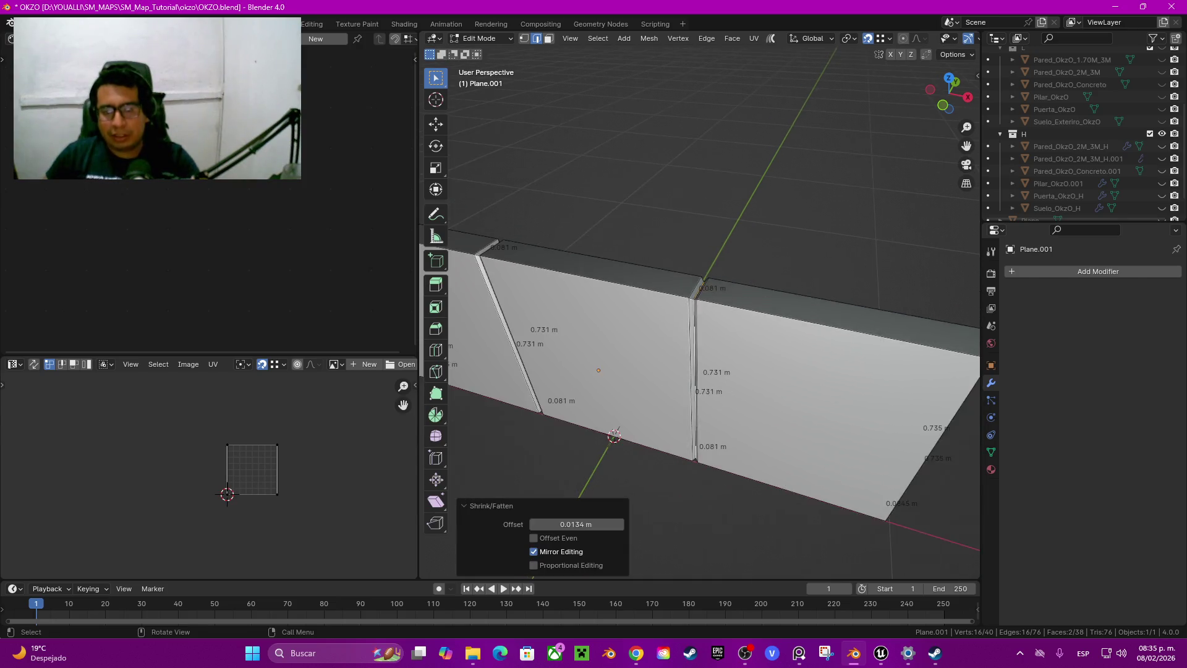
middle_drag(680, 322, 587, 322)
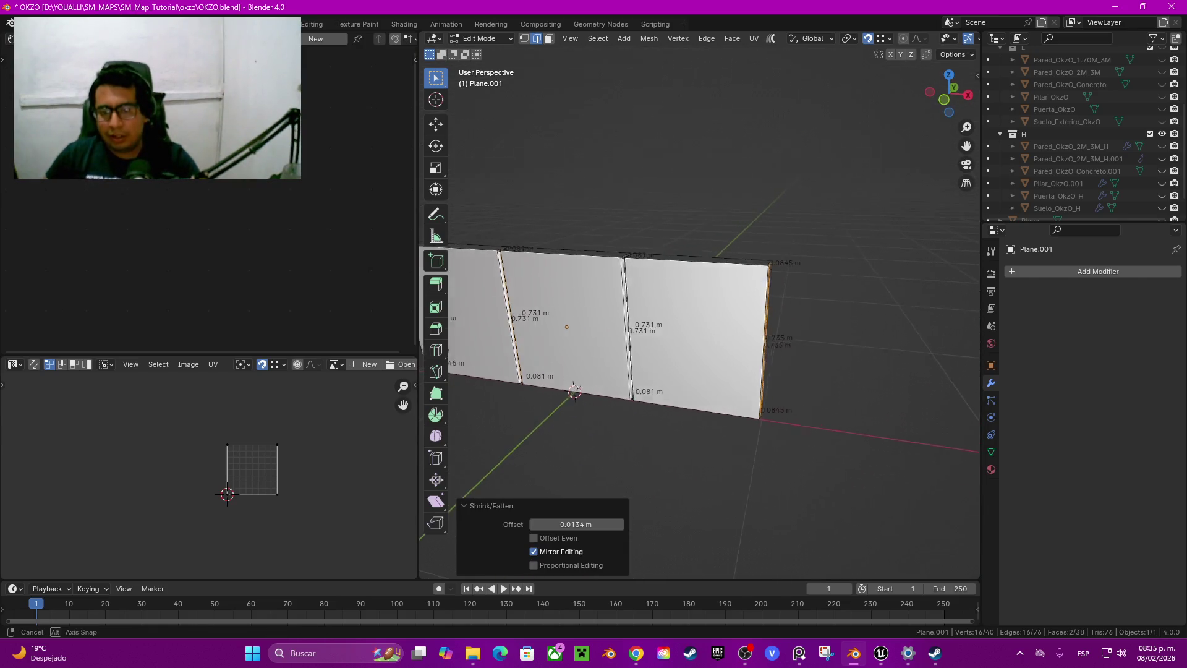
Deselect everything, return to Object Mode and browse the Select menu options
key(alt+a)
key(Tab)
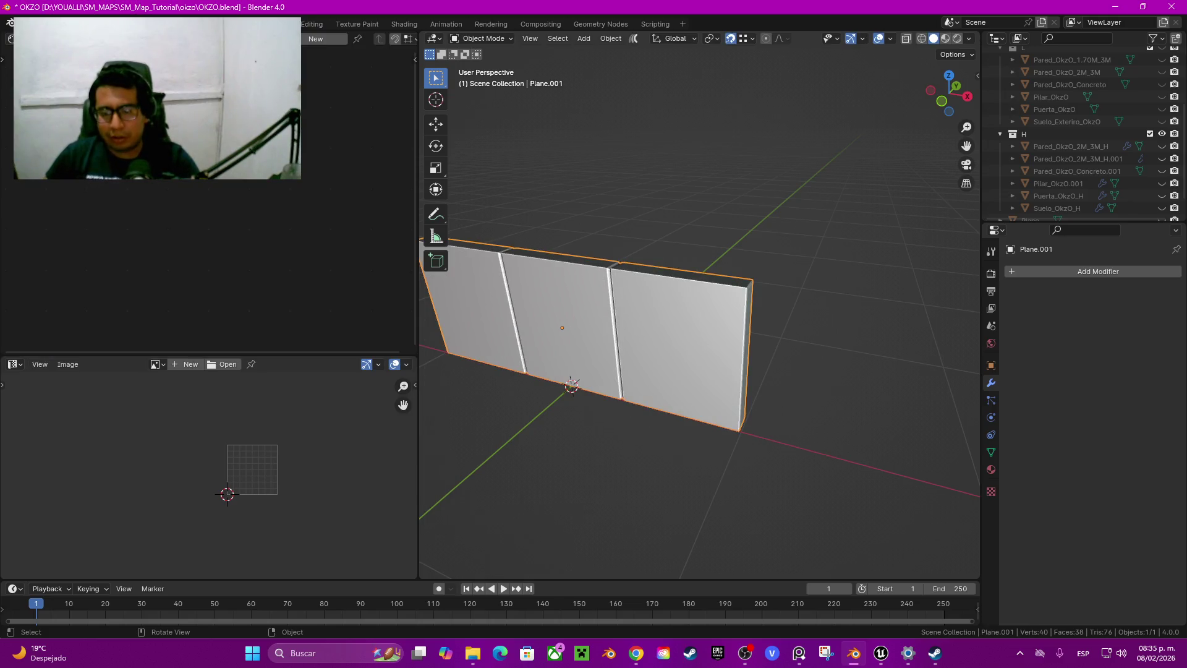
click(558, 38)
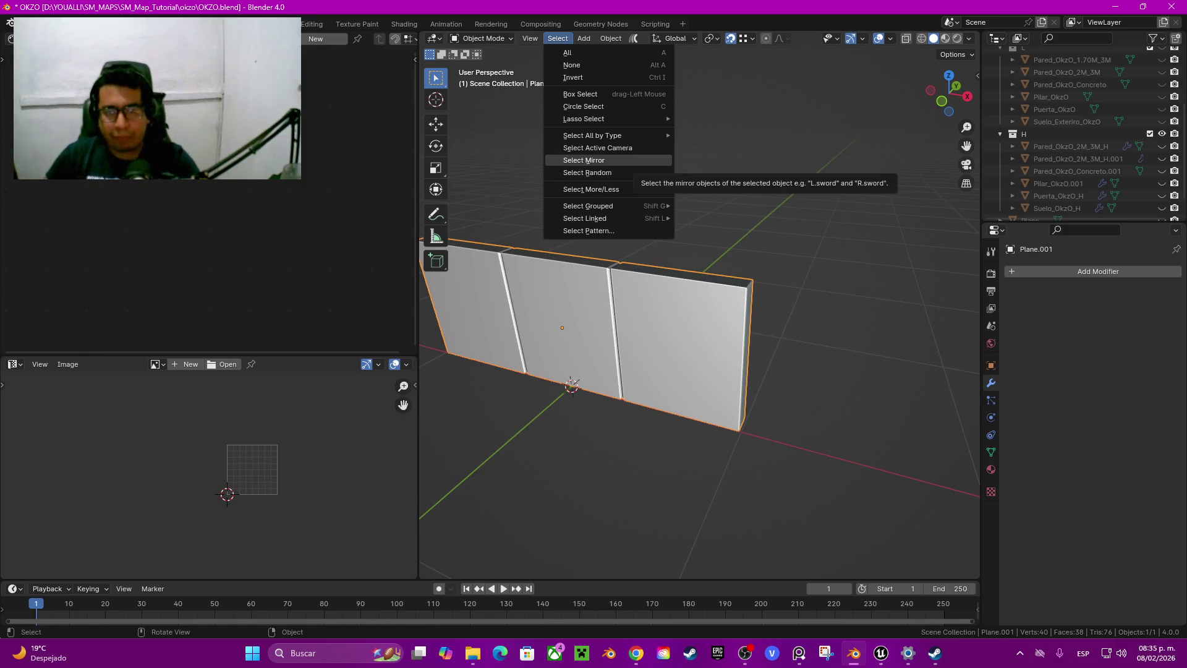
mouse_move(587, 119)
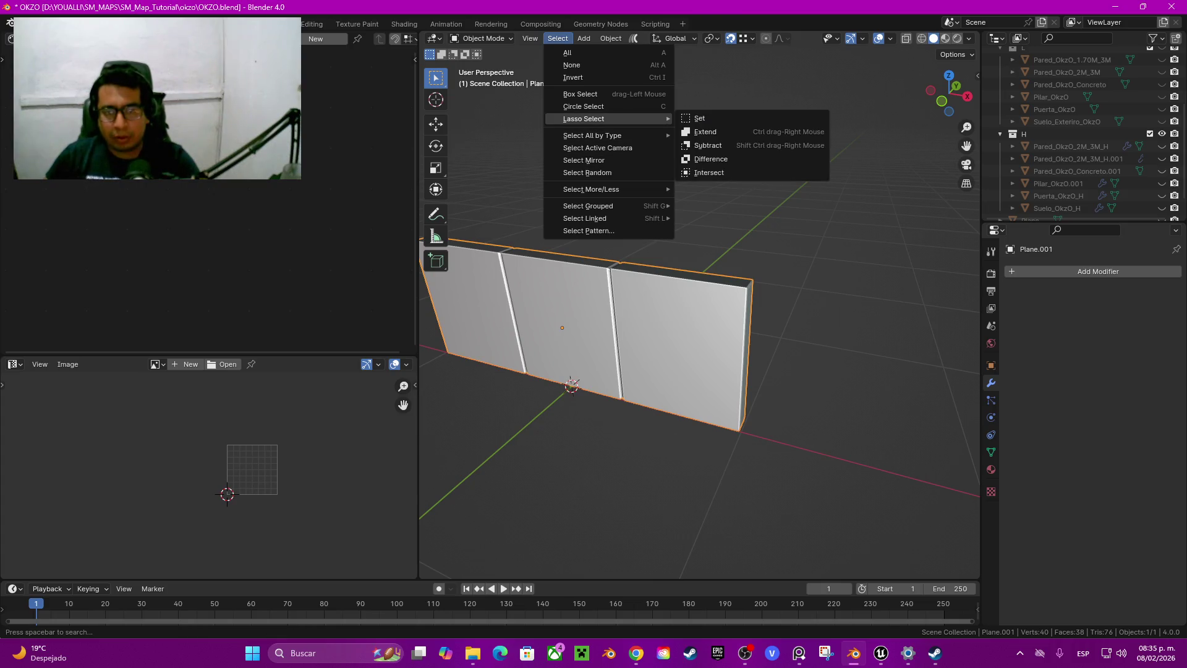
mouse_move(699, 303)
middle_down()
mouse_move(729, 291)
mouse_move(717, 291)
mouse_move(705, 321)
middle_up()
scroll(699, 303, up, 5)
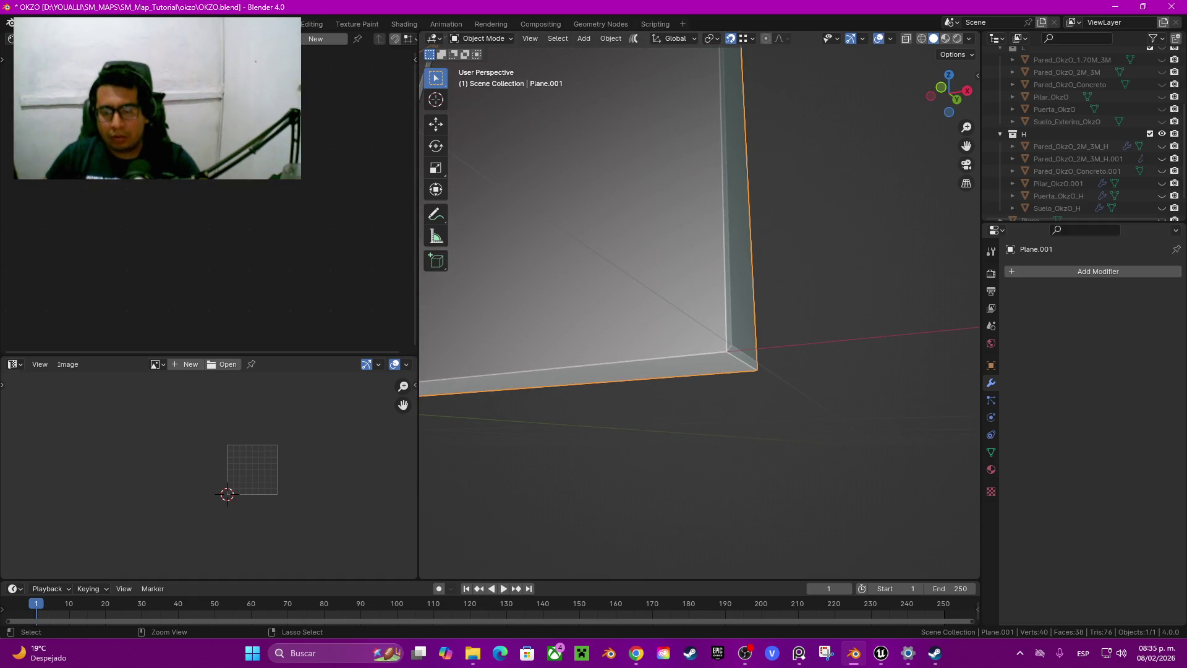
Back in Edit Mode, place a new loop cut near the wall's right end
key(Tab)
mouse_move(698, 303)
middle_down()
mouse_move(711, 297)
mouse_move(711, 309)
mouse_move(724, 279)
middle_up()
alt+click(739, 247)
key(ctrl+r)
click(569, 349)
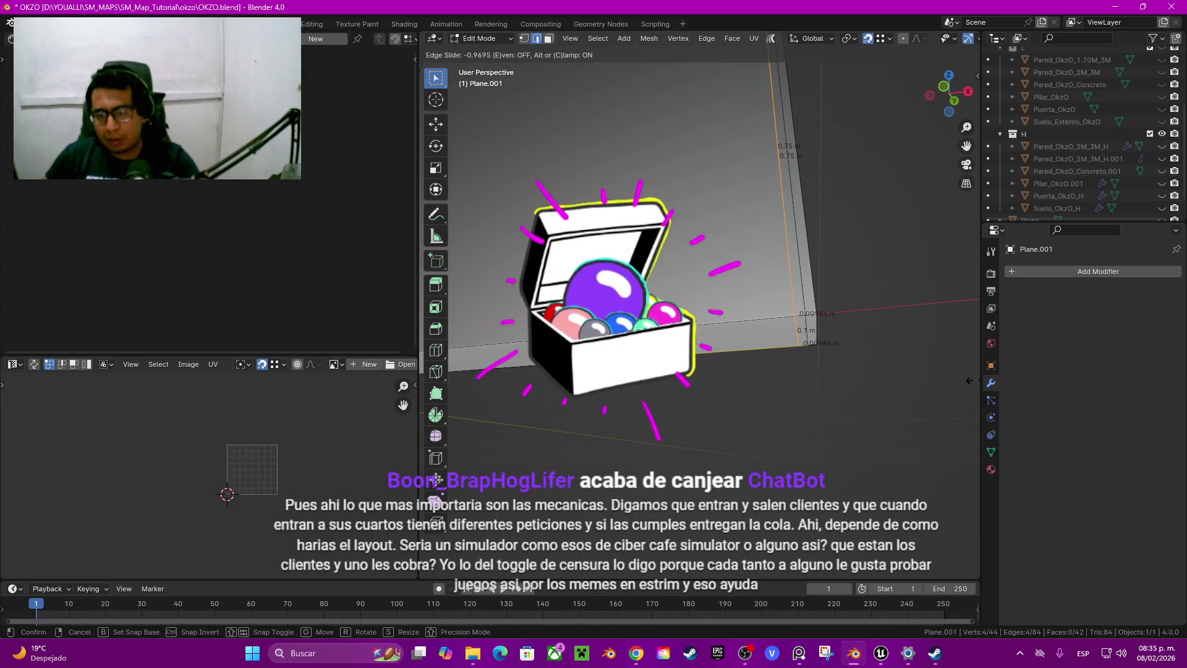
Fix the right-end loop's position and nudge it twice along X
click(968, 378)
middle_drag(969, 378, 878, 371)
key(g)
key(x)
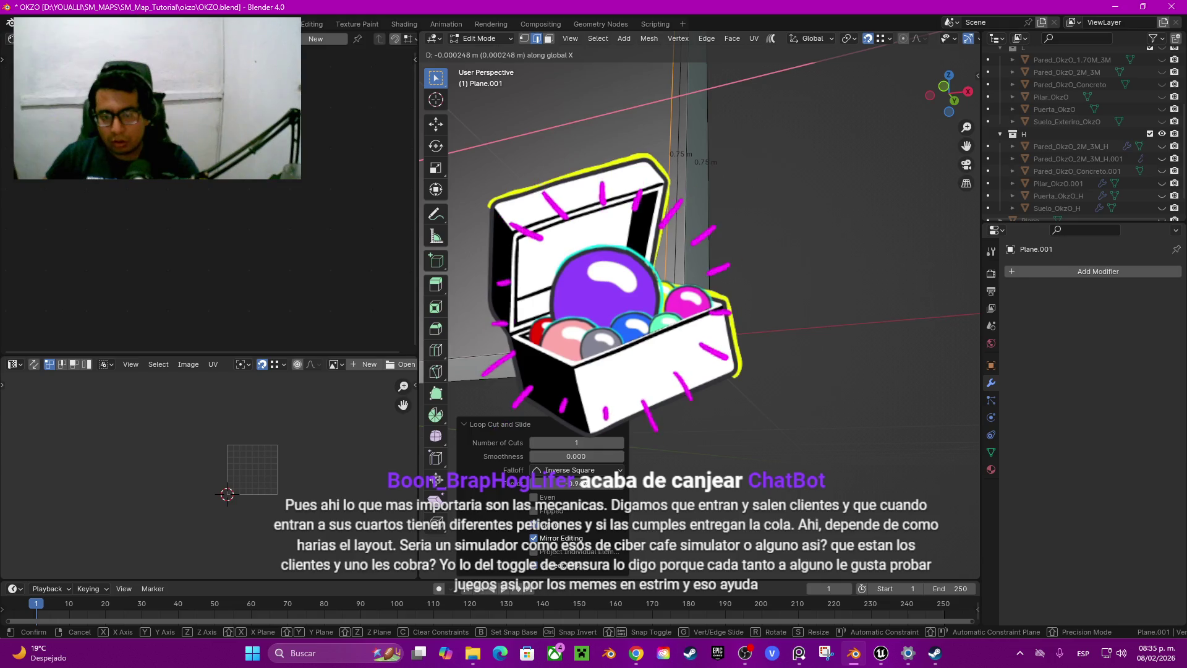
key(Return)
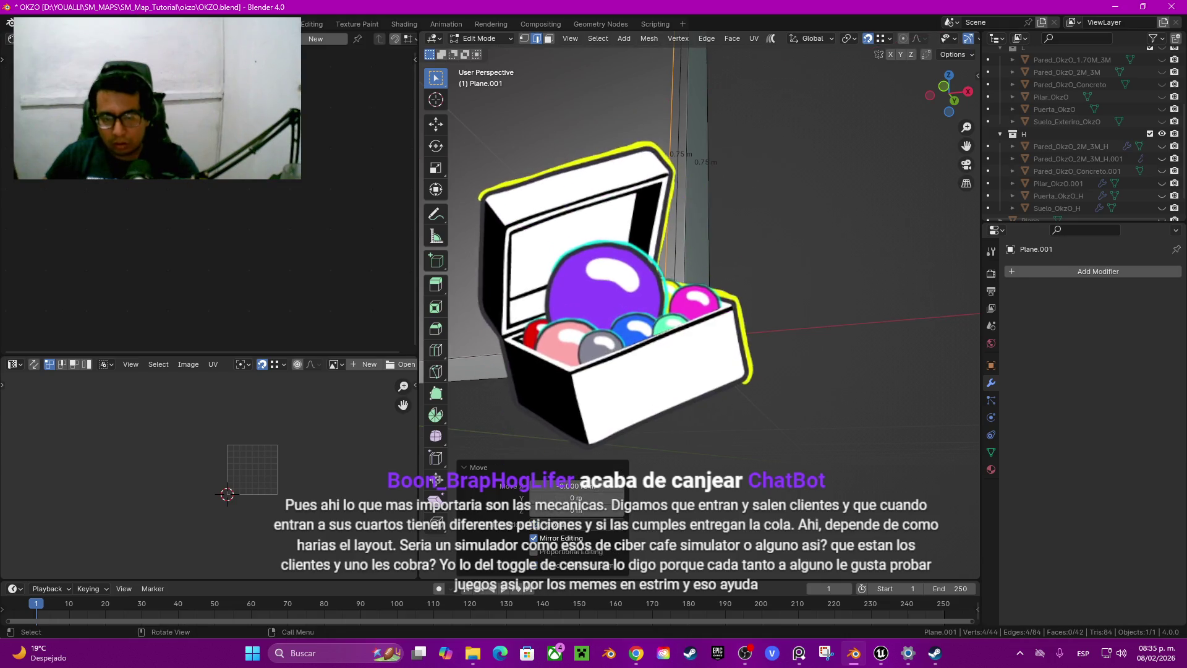
key(g)
key(x)
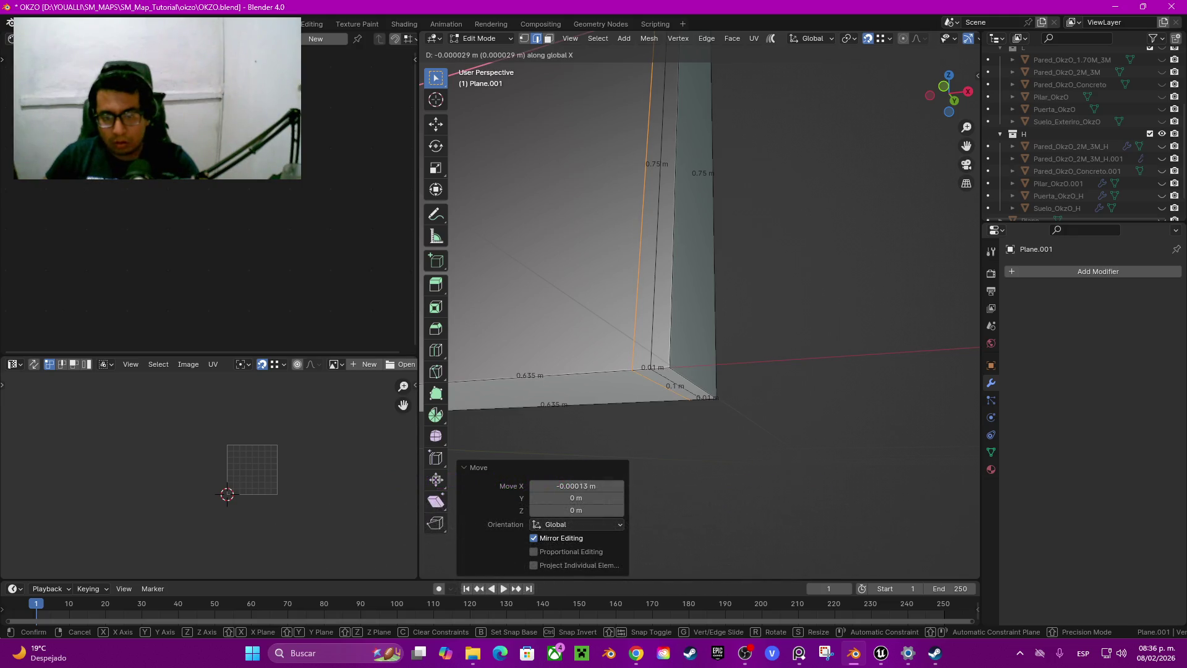
key(Return)
Add another loop cut slid to a 0.964 factor and nudge it along global X
scroll(699, 247, down, 4)
middle_drag(699, 247, 742, 204)
middle_drag(699, 247, 772, 155)
scroll(699, 248, up, 3)
key(ctrl+r)
click(680, 297)
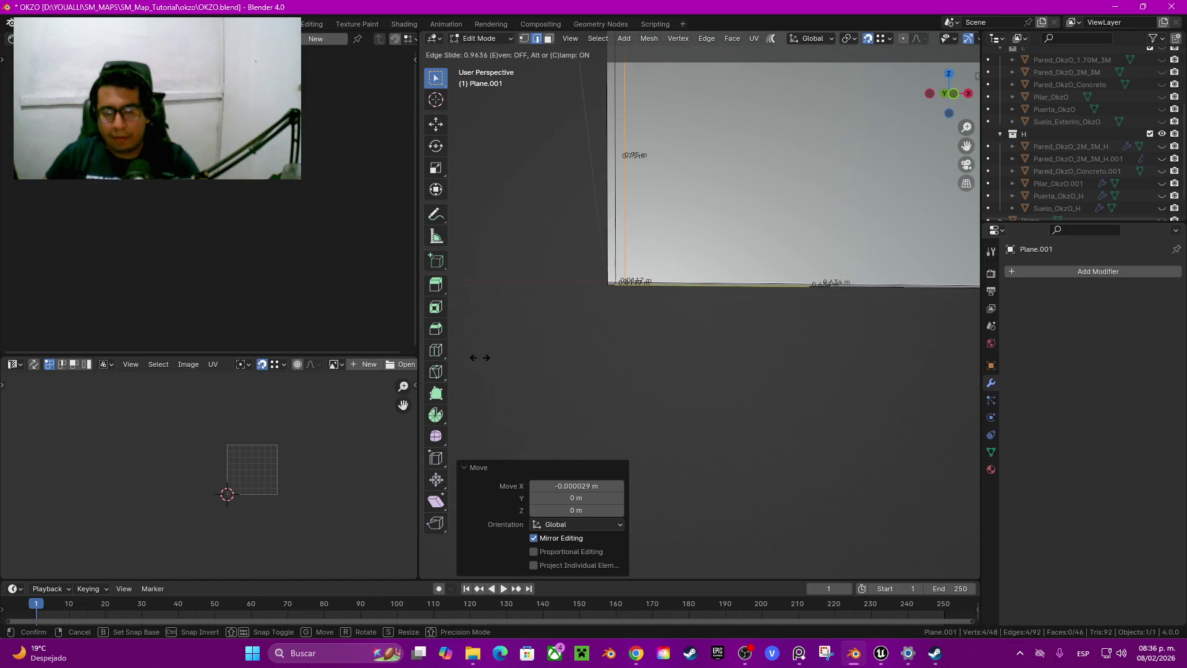
click(480, 357)
shift+middle_drag(480, 357, 557, 383)
scroll(556, 383, up, 2)
key(g)
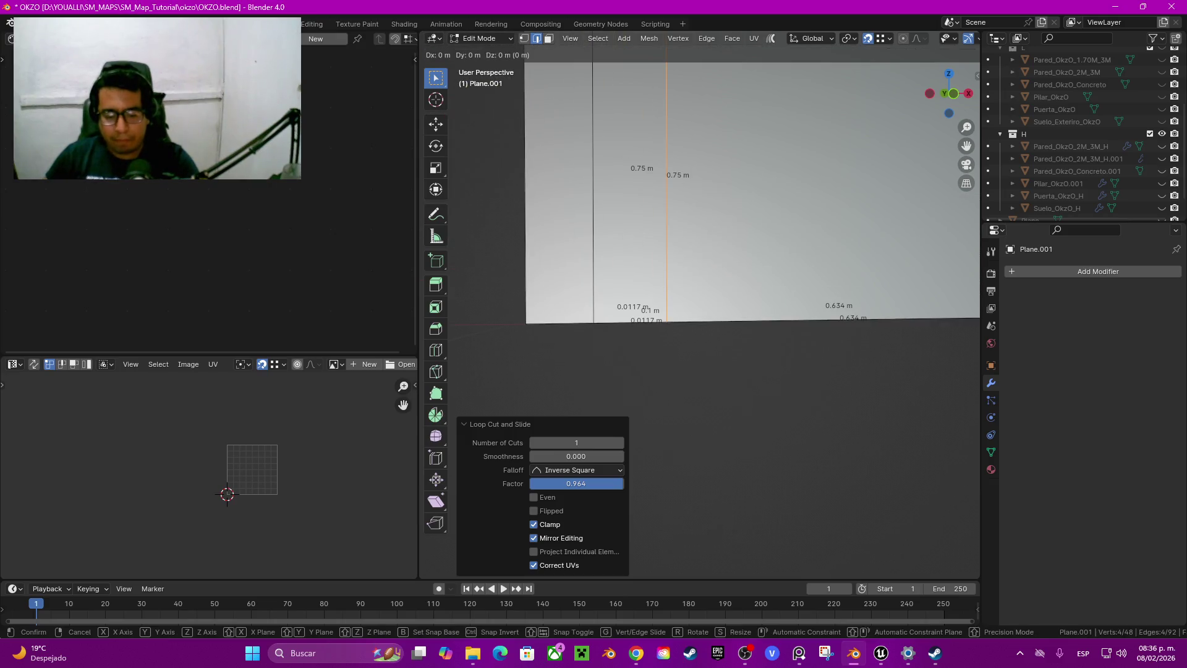
key(x)
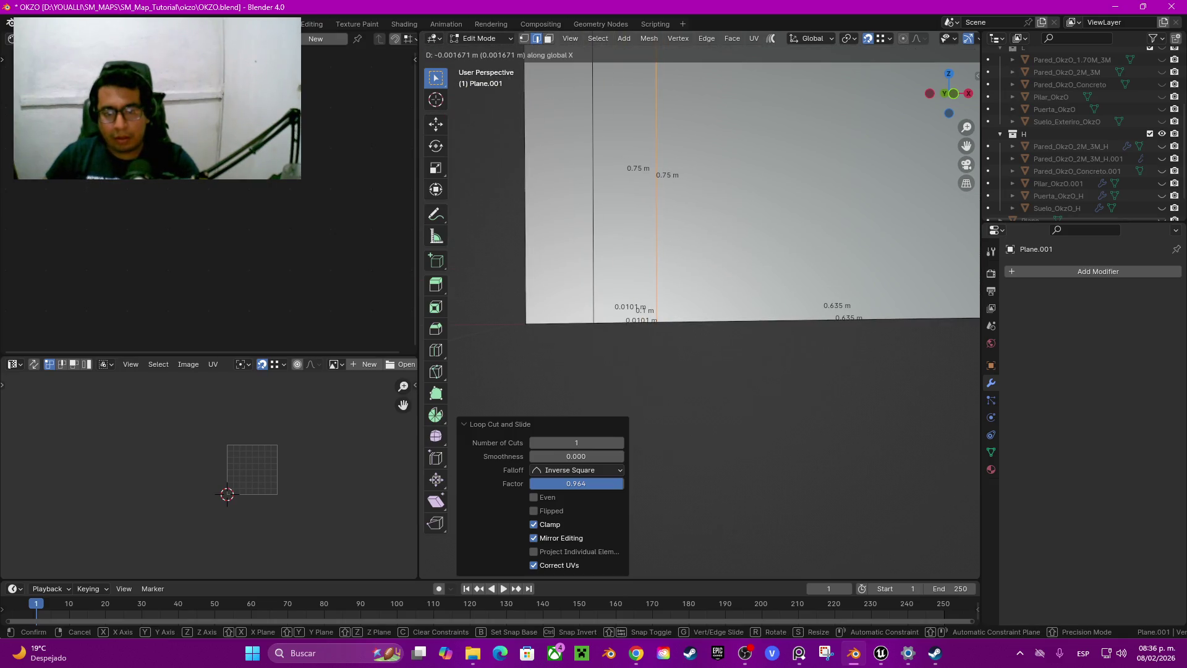
key(Return)
Deselect, then select the groove edge loops and the right-end edge loop
key(alt+a)
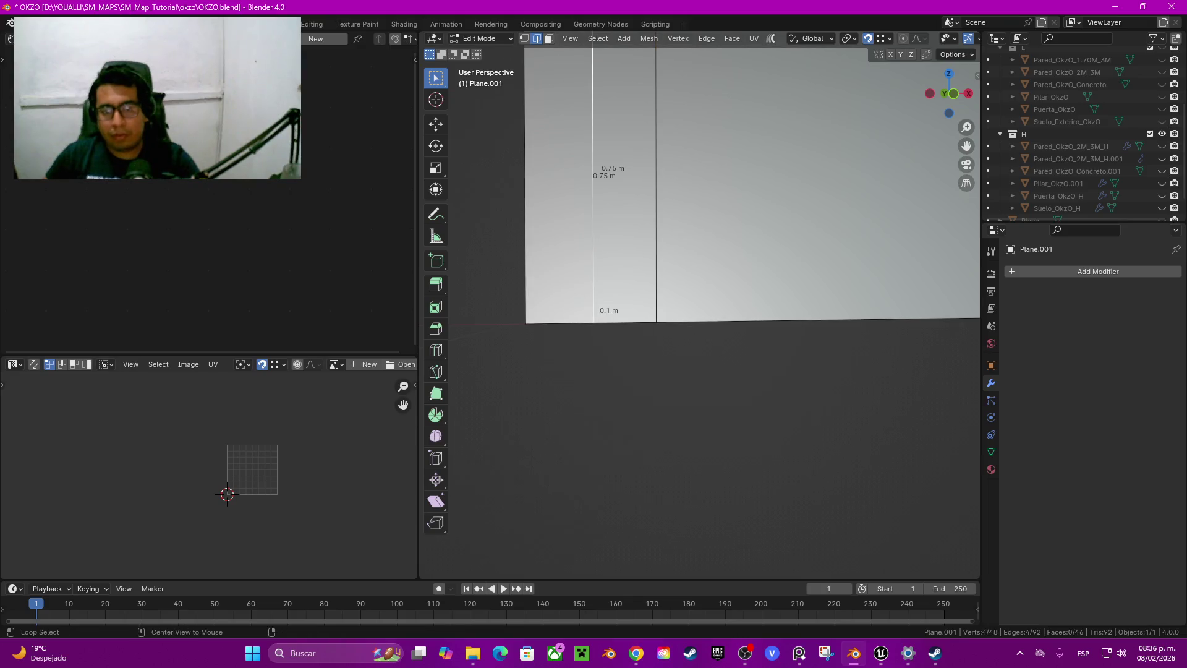
scroll(698, 310, down, 4)
alt+shift+click(734, 309)
mouse_move(698, 309)
middle_down()
mouse_move(680, 359)
mouse_move(618, 347)
middle_up()
alt+shift+click(711, 340)
alt+shift+click(769, 346)
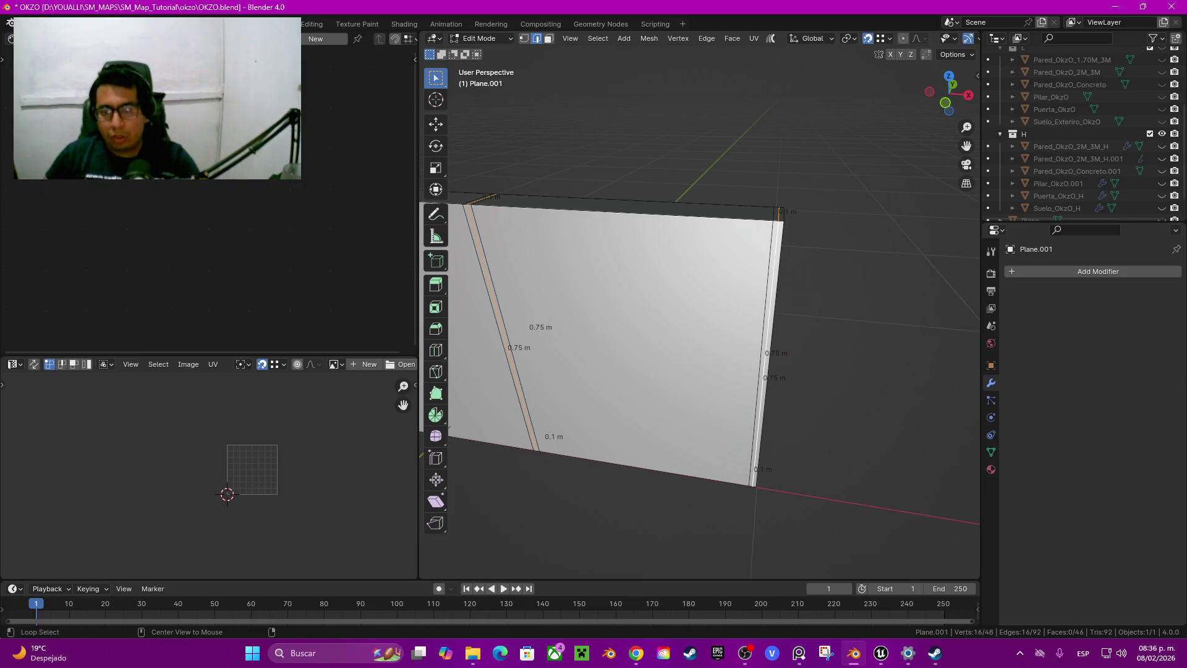
Shrink/fatten the selected edge loops by exactly 0.005 m, then deselect all
key(alt+s)
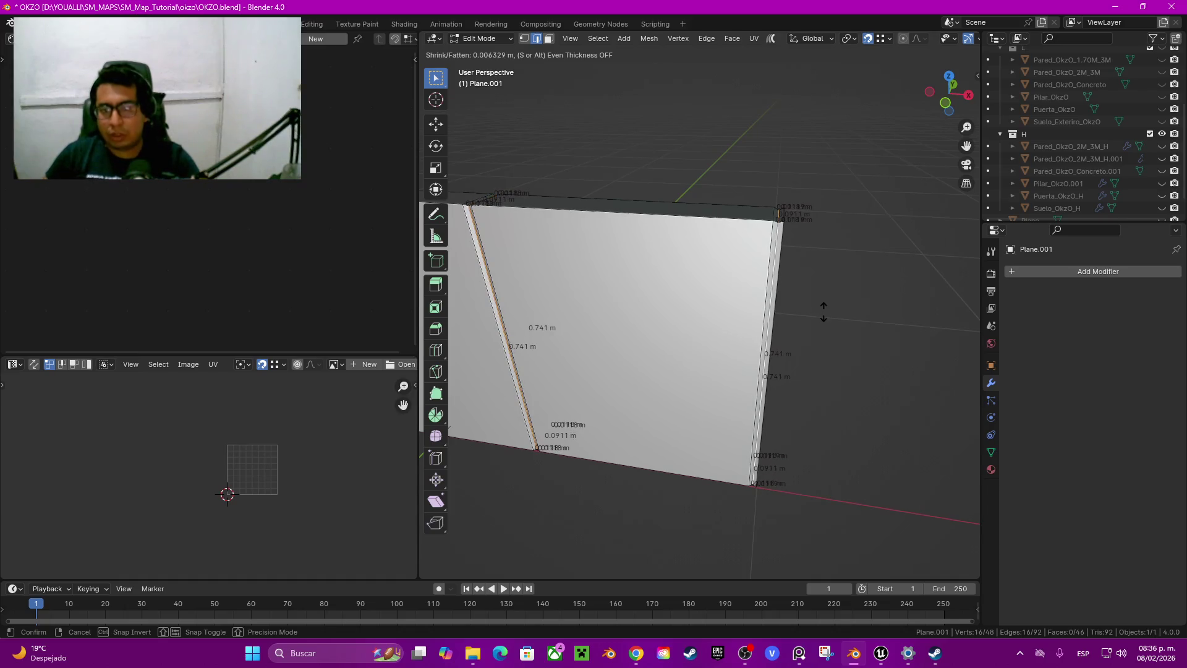
click(823, 312)
mouse_move(698, 371)
middle_down()
mouse_move(698, 310)
mouse_move(698, 371)
middle_up()
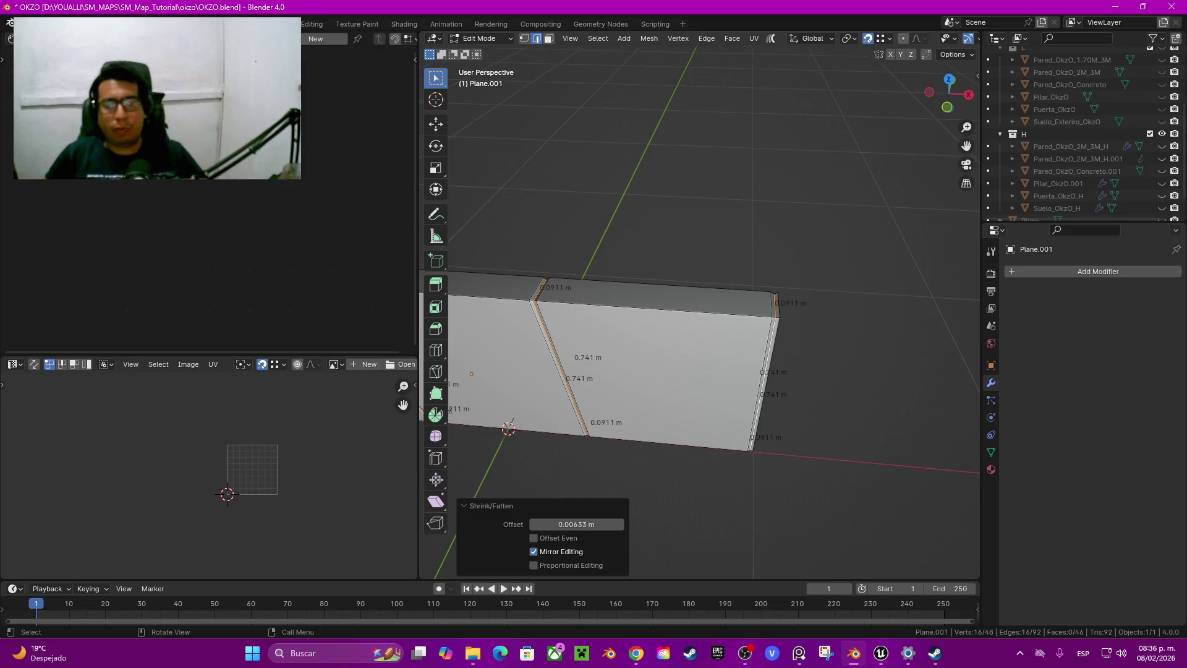
click(576, 524)
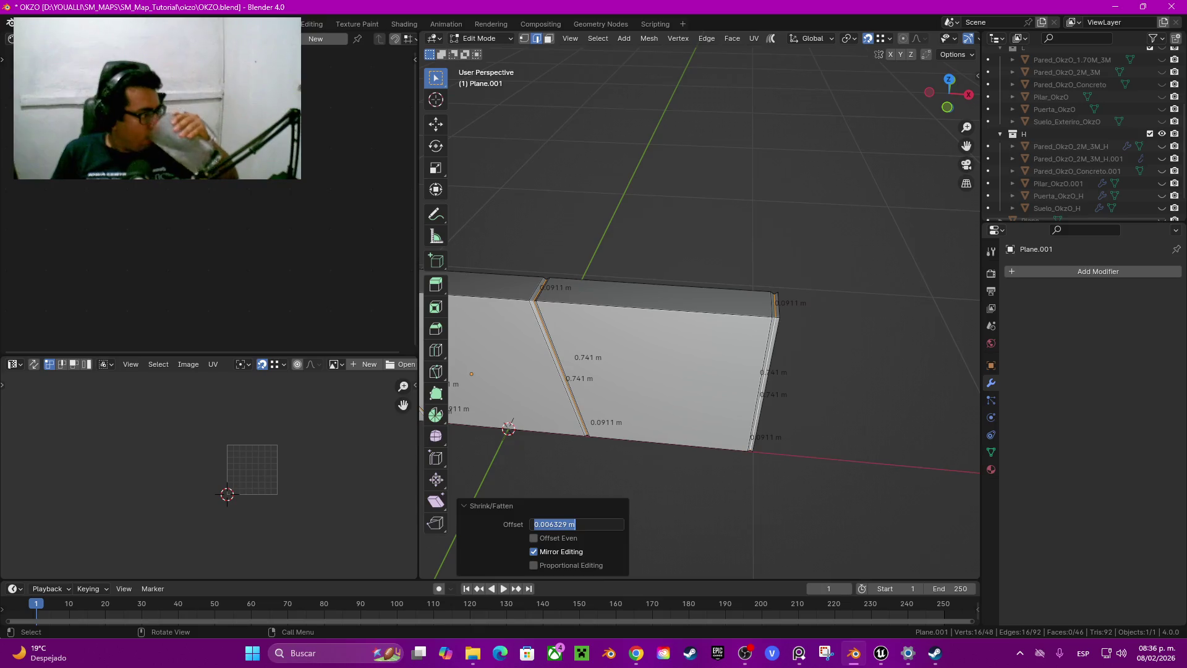
text(0.005)
key(Return)
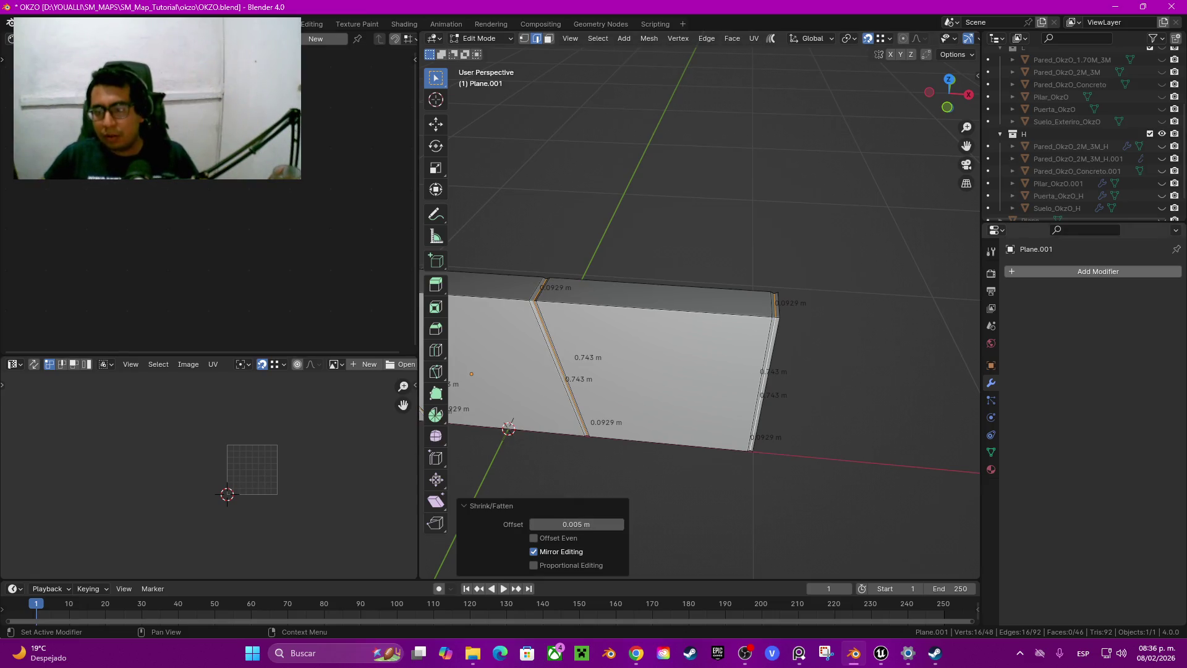
key(alt+a)
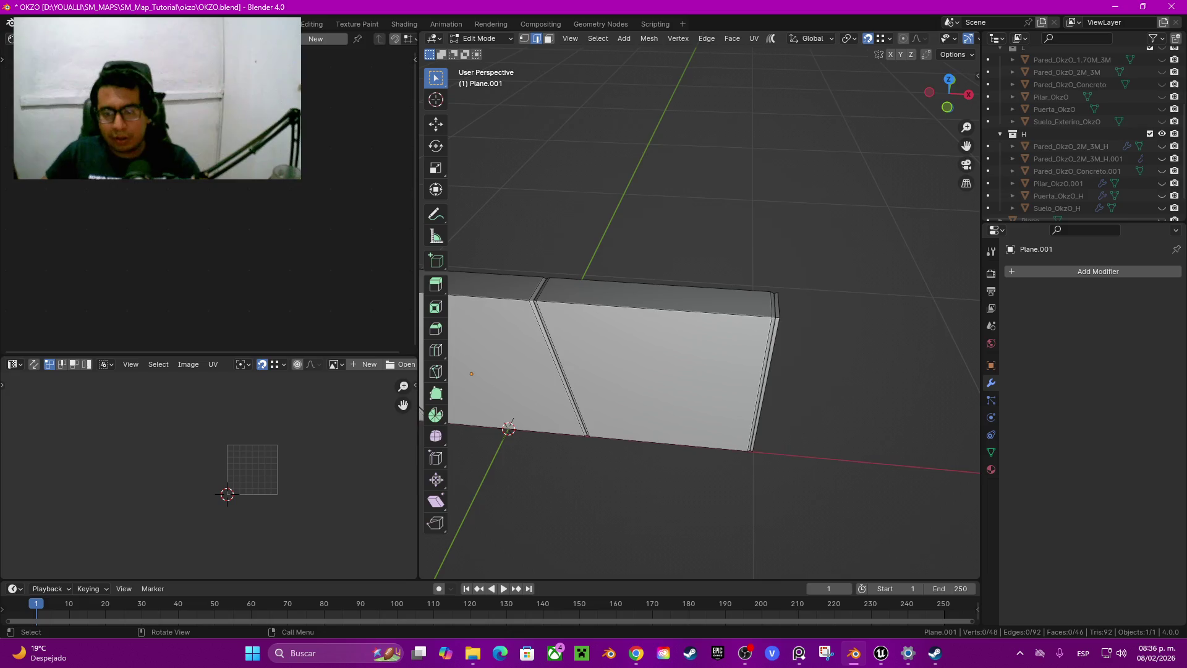
Select the wall's sharp outline edges with Select Sharp Edges
right_click(804, 328)
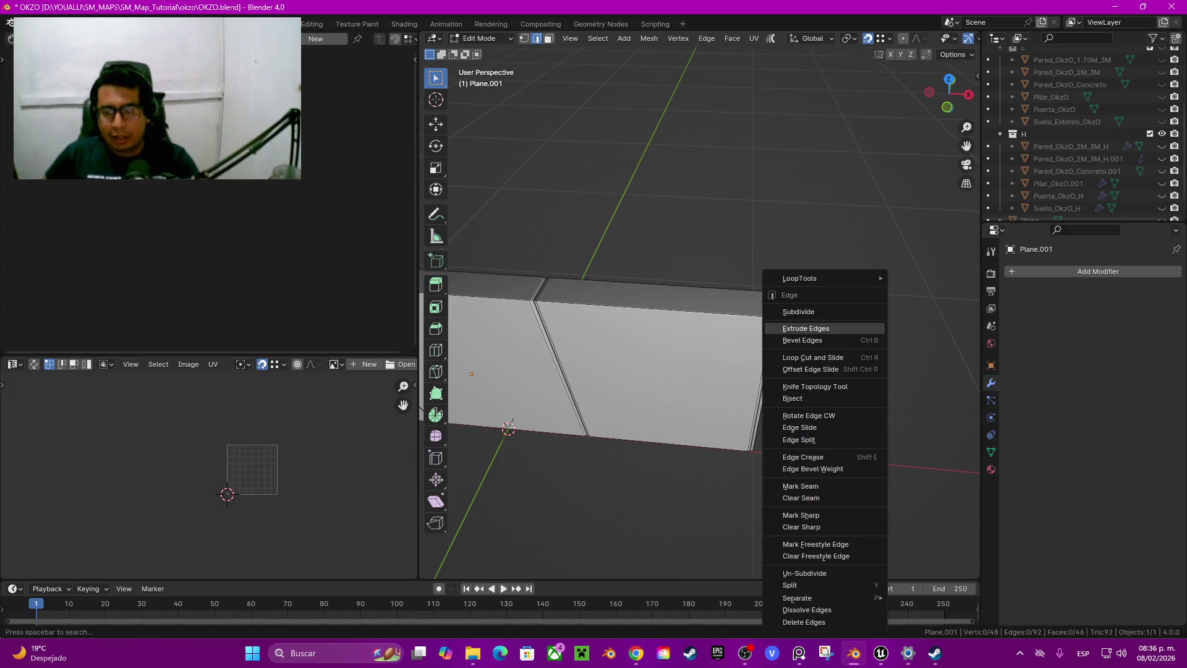
click(598, 37)
click(680, 213)
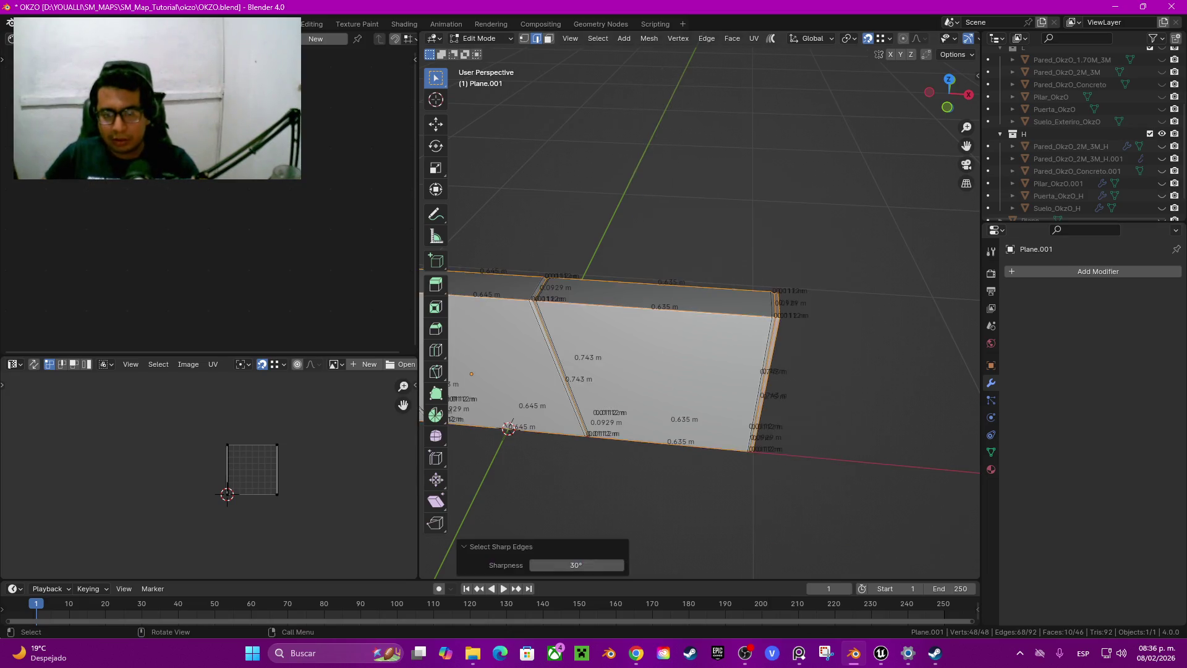
right_click(773, 324)
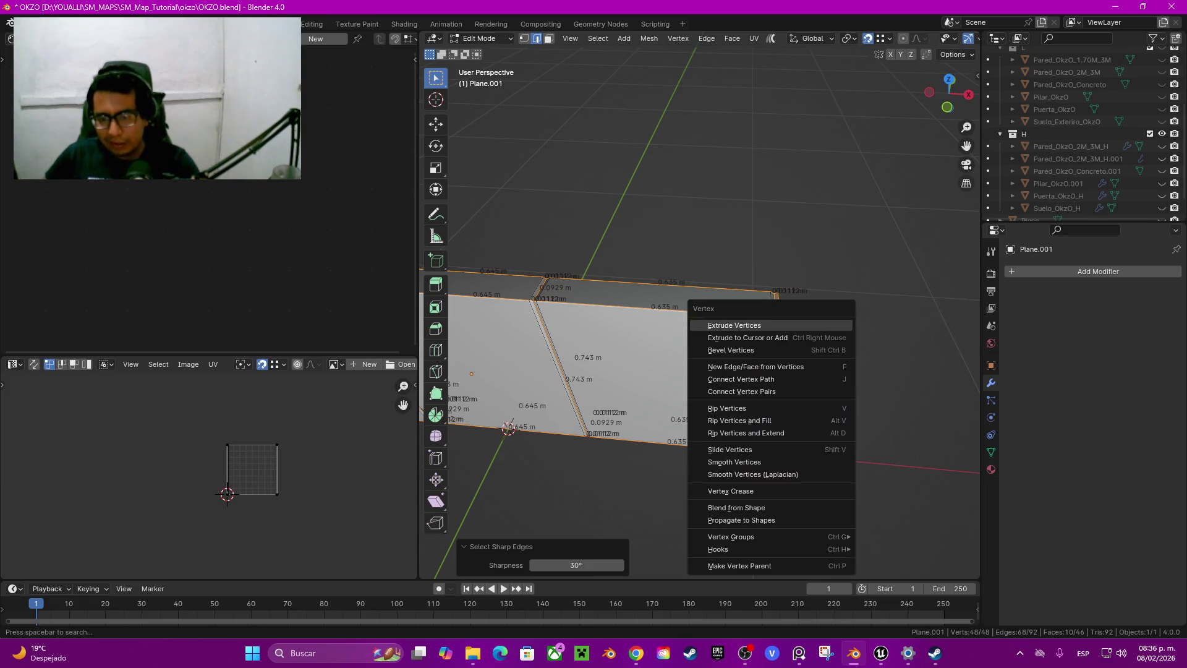
key(Escape)
Bevel the sharp edges at 0.0023 m width with 2 segments, redoing an overly dense first try
key(ctrl+b)
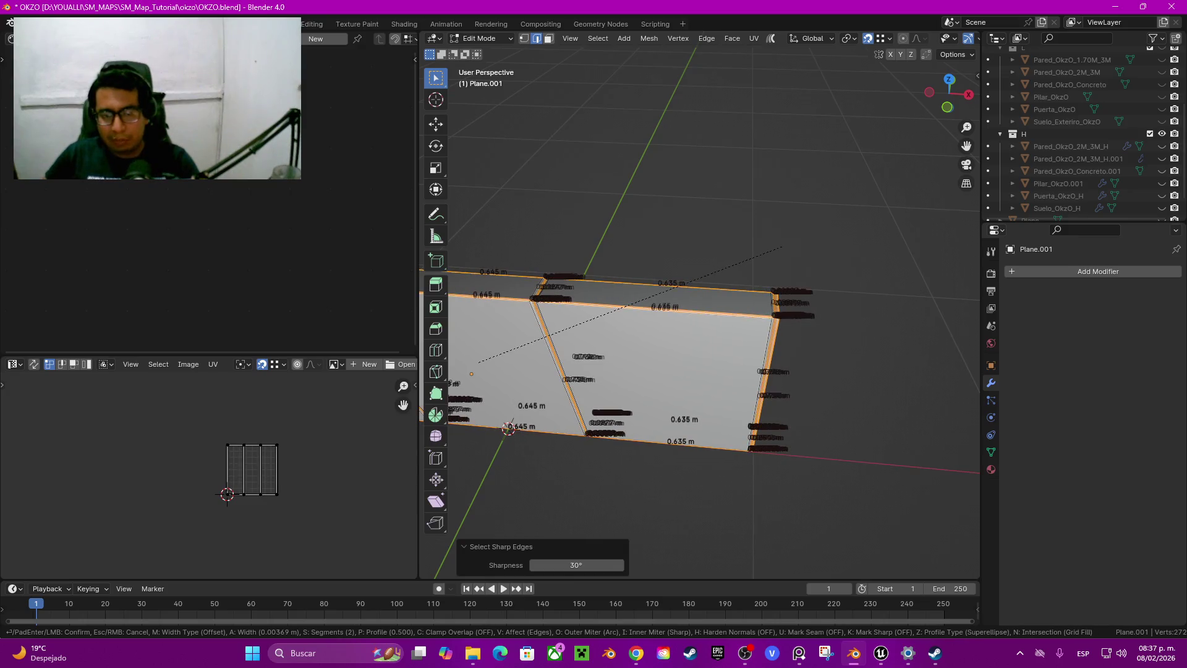
click(776, 248)
scroll(698, 309, up, 3)
scroll(698, 309, up, 5)
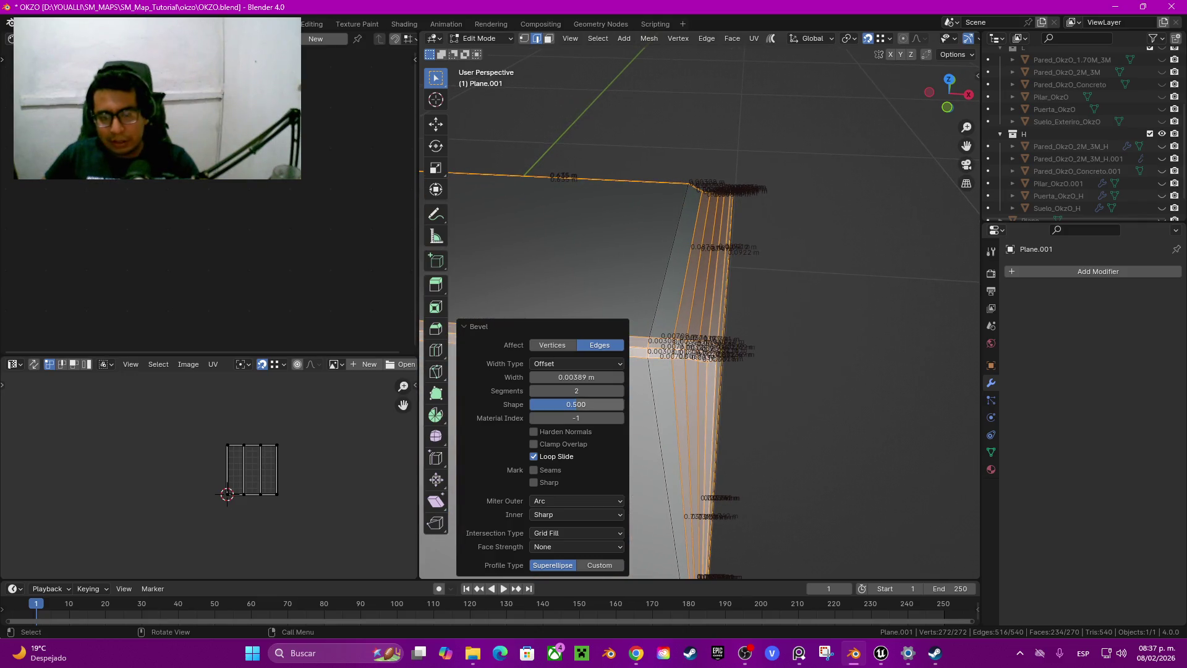
key(ctrl+z)
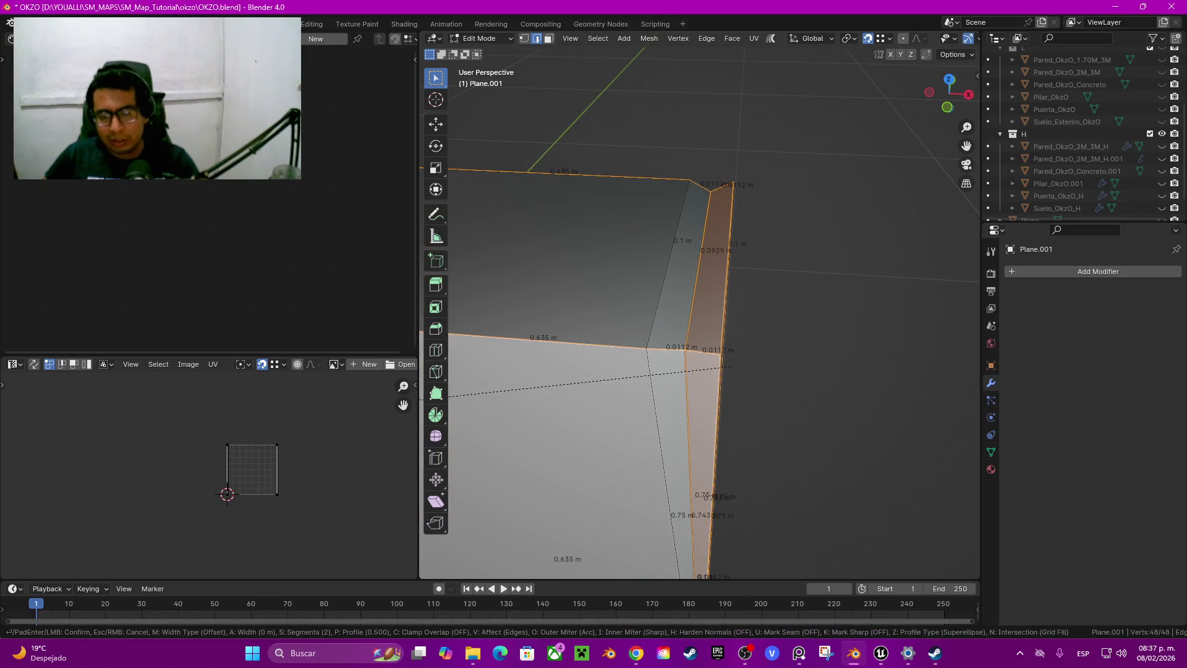
key(ctrl+b)
key(Return)
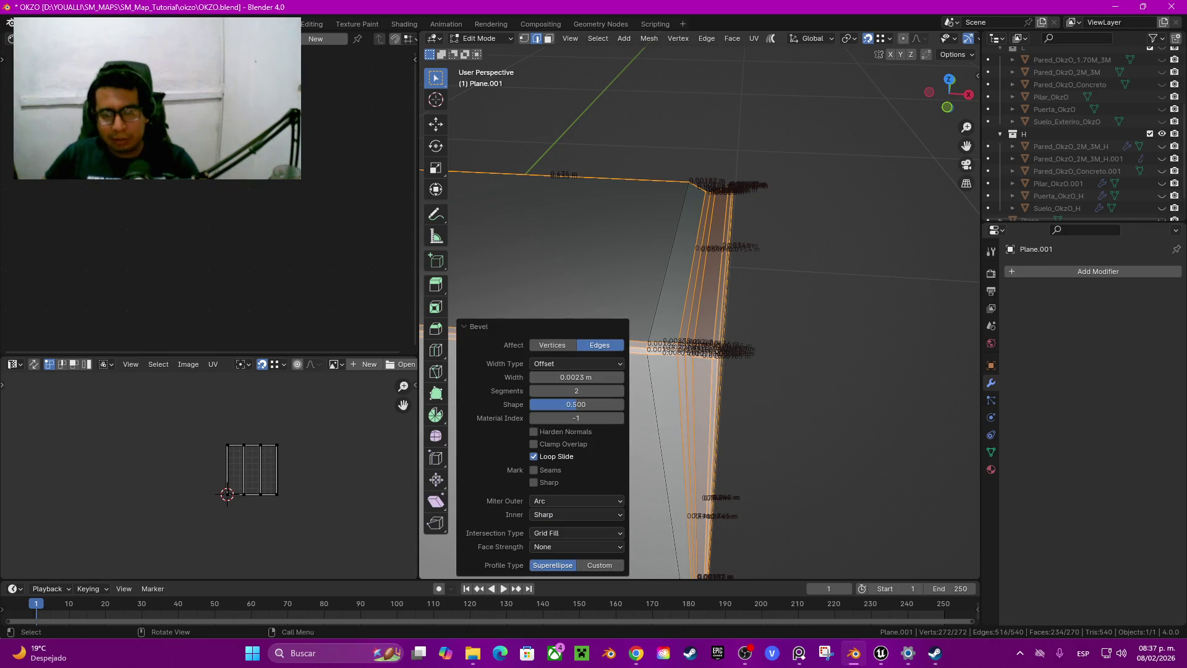
click(1020, 272)
mouse_move(1020, 275)
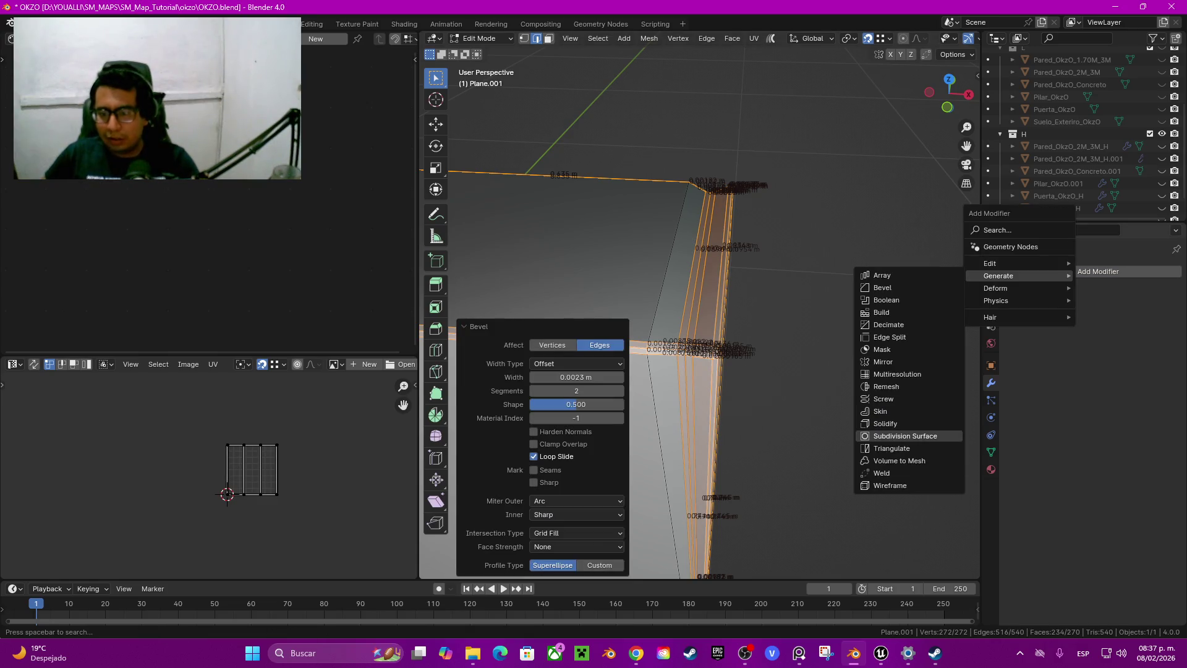
Add a Subdivision Surface modifier at viewport level 3 and preview the softened three-panel wall
click(905, 435)
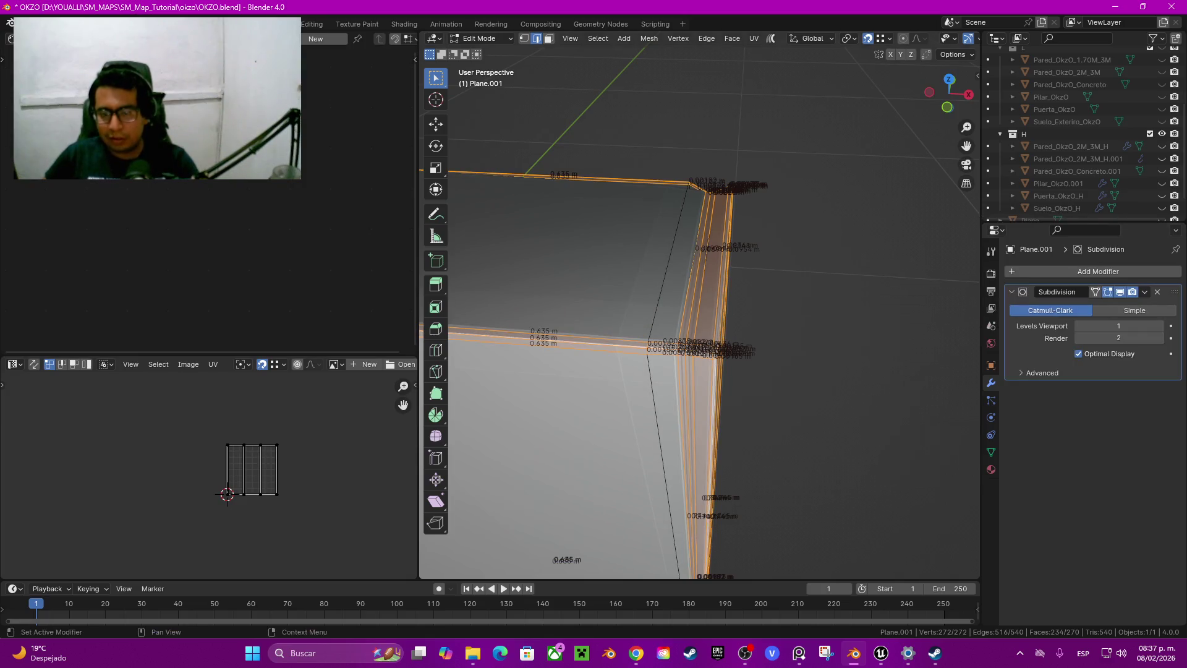
drag(1118, 326, 1144, 325)
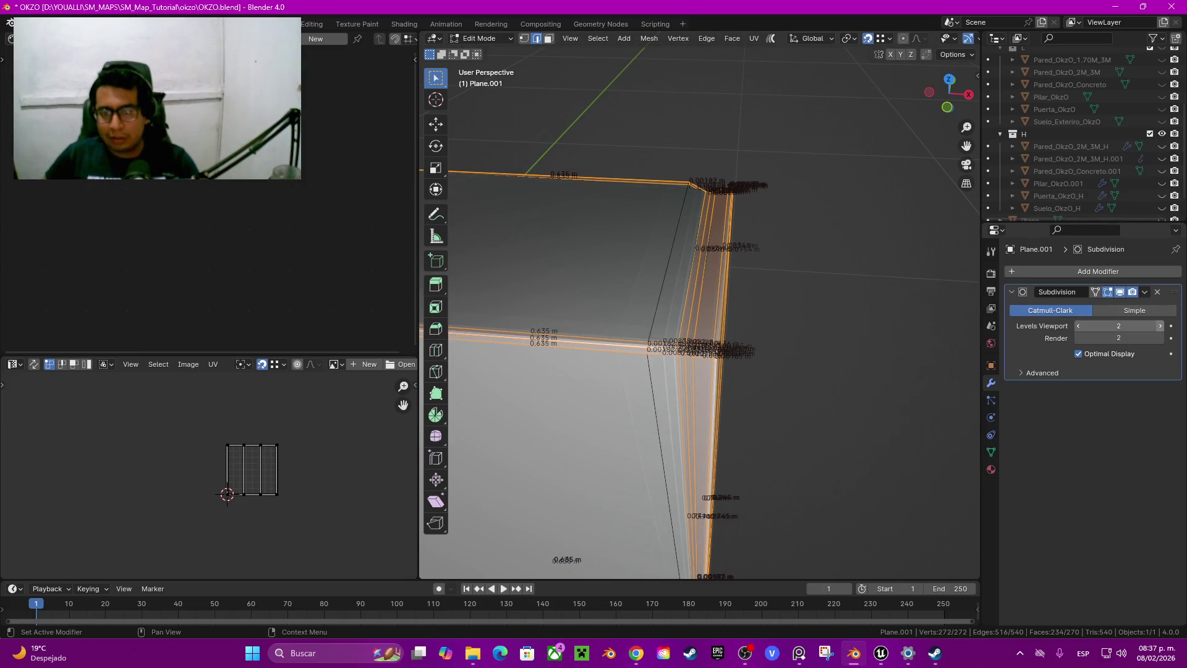
key(KP_Decimal)
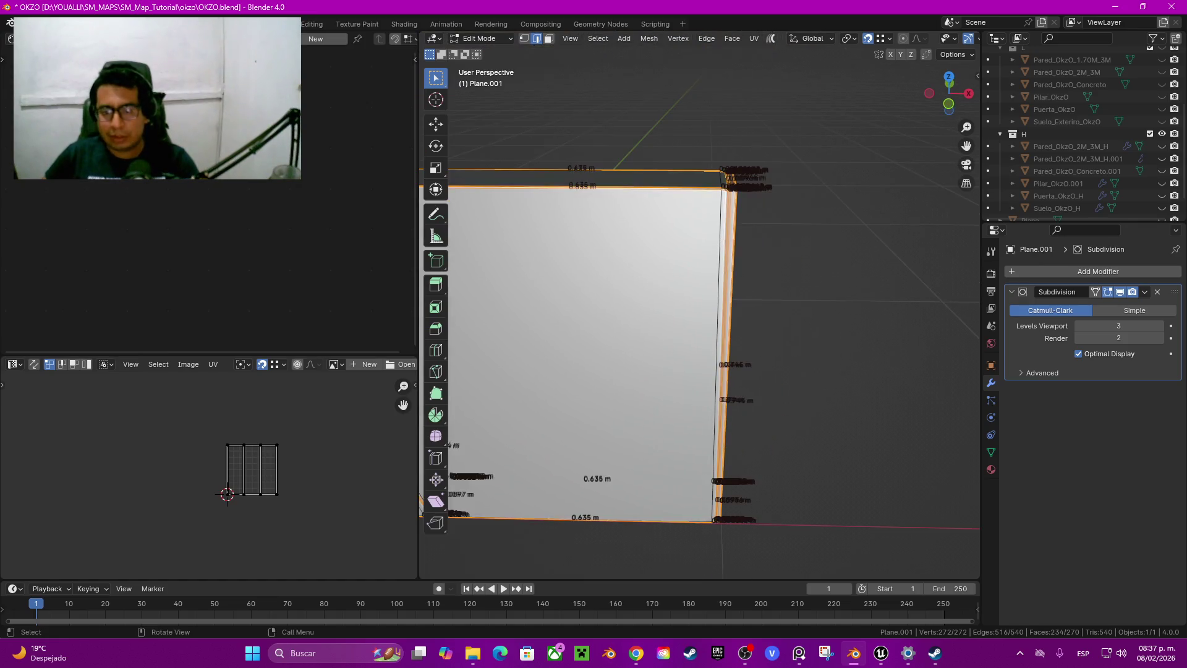
key(Tab)
shift+middle_drag(557, 309, 693, 298)
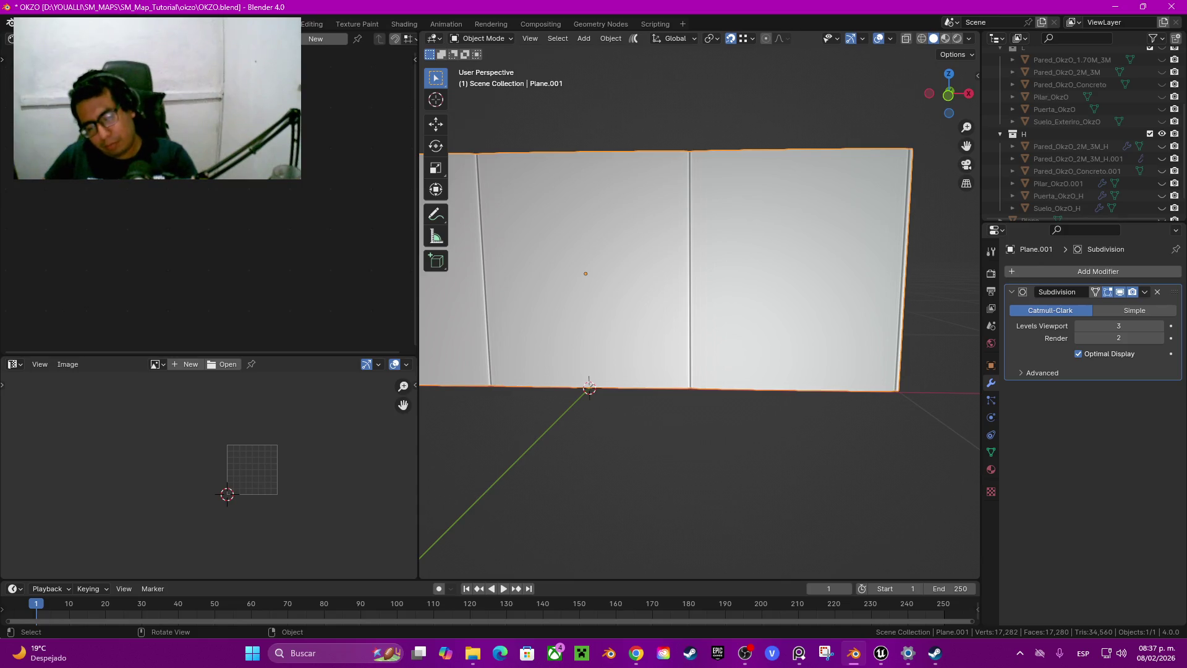
scroll(699, 309, down, 3)
mouse_move(628, 284)
shift+middle_down()
mouse_move(705, 272)
mouse_move(773, 309)
shift+middle_up()
key(Tab)
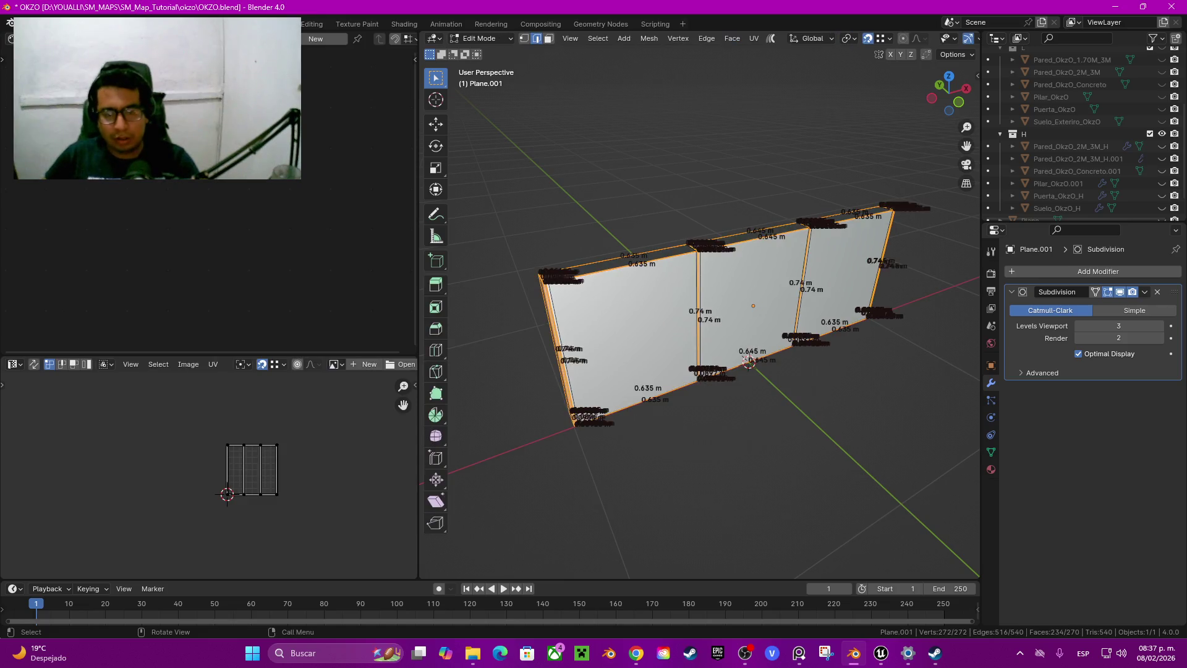
Select the three wall panel faces and inset them
click(621, 340)
shift+click(748, 303)
shift+click(844, 275)
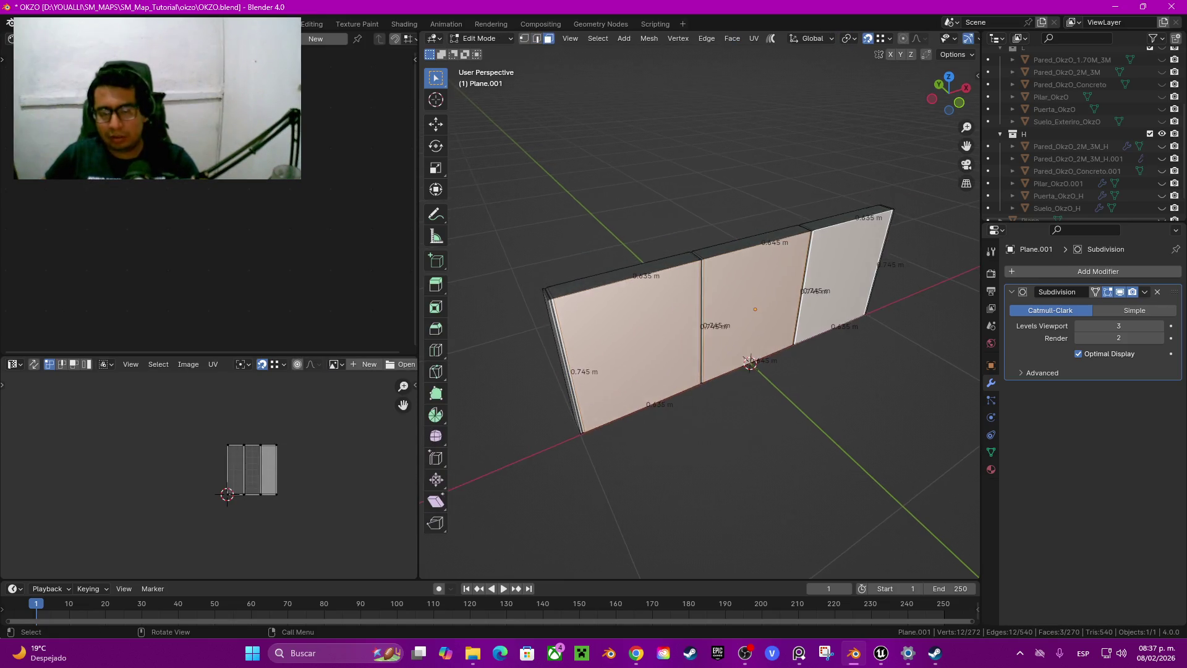
scroll(699, 309, up, 4)
key(i)
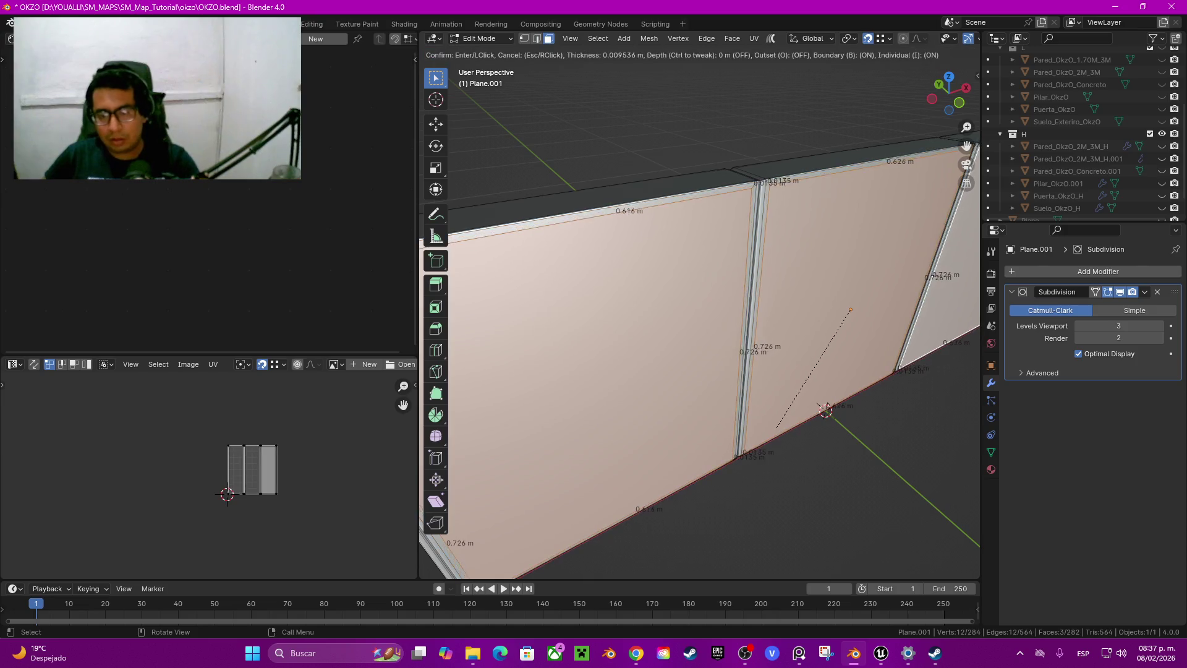
click(851, 309)
Push the inset panel faces slightly back along Y, then inspect the grooved wall in Object Mode
key(g)
key(y)
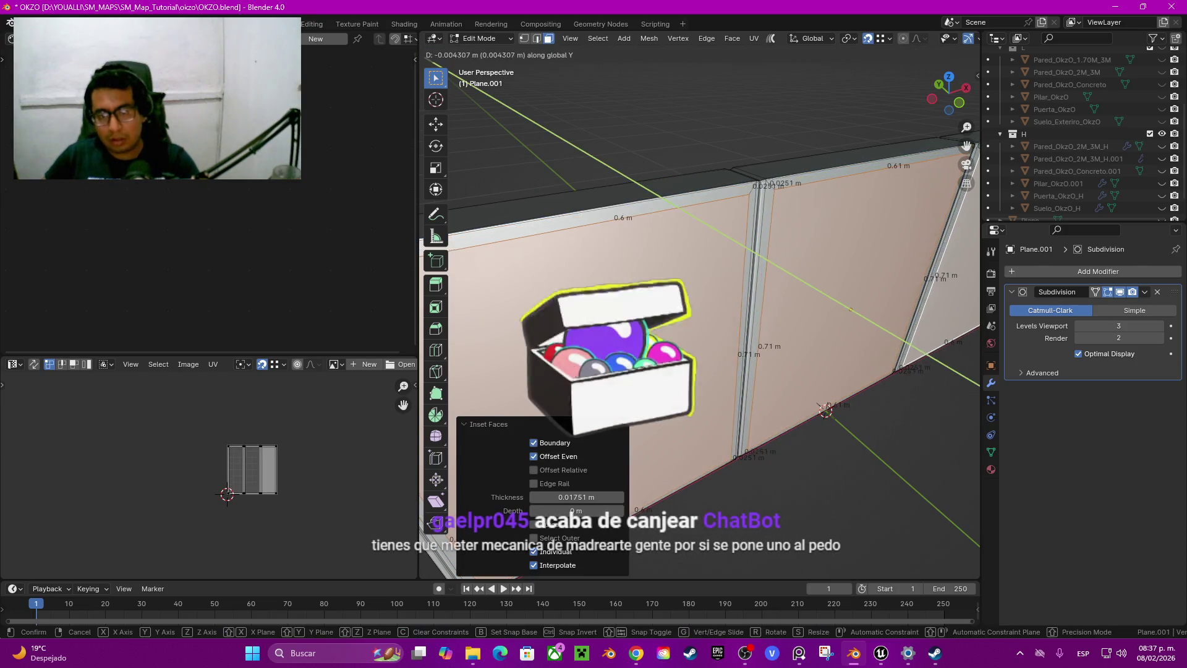
key(Escape)
scroll(699, 309, down, 4)
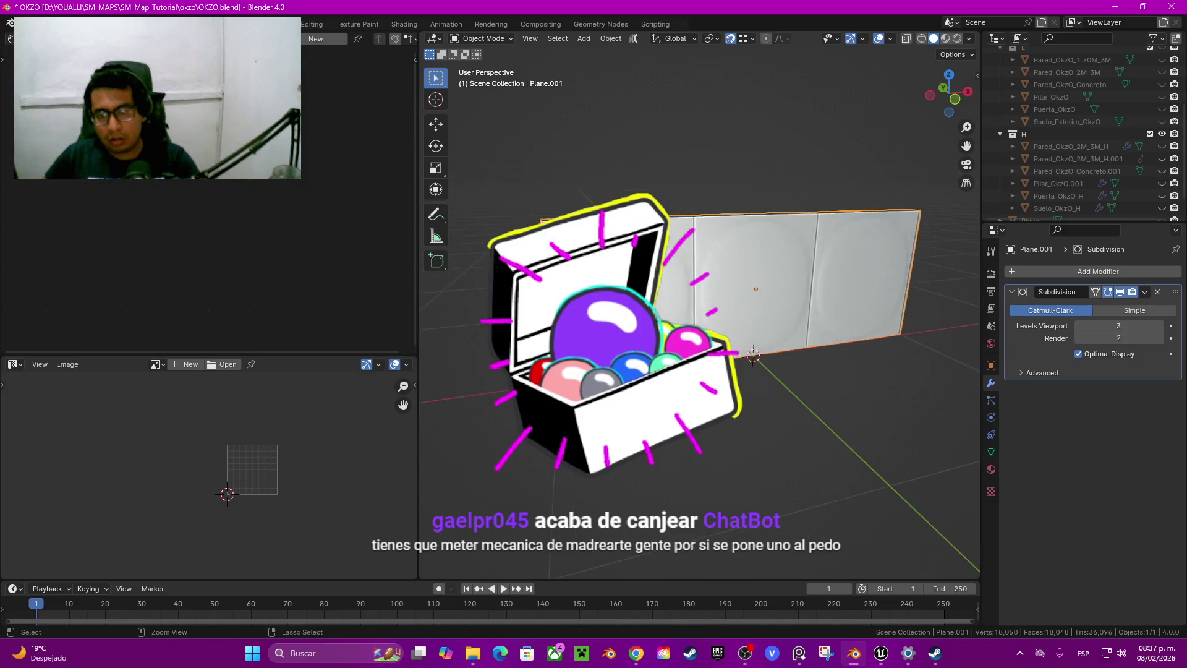
key(Tab)
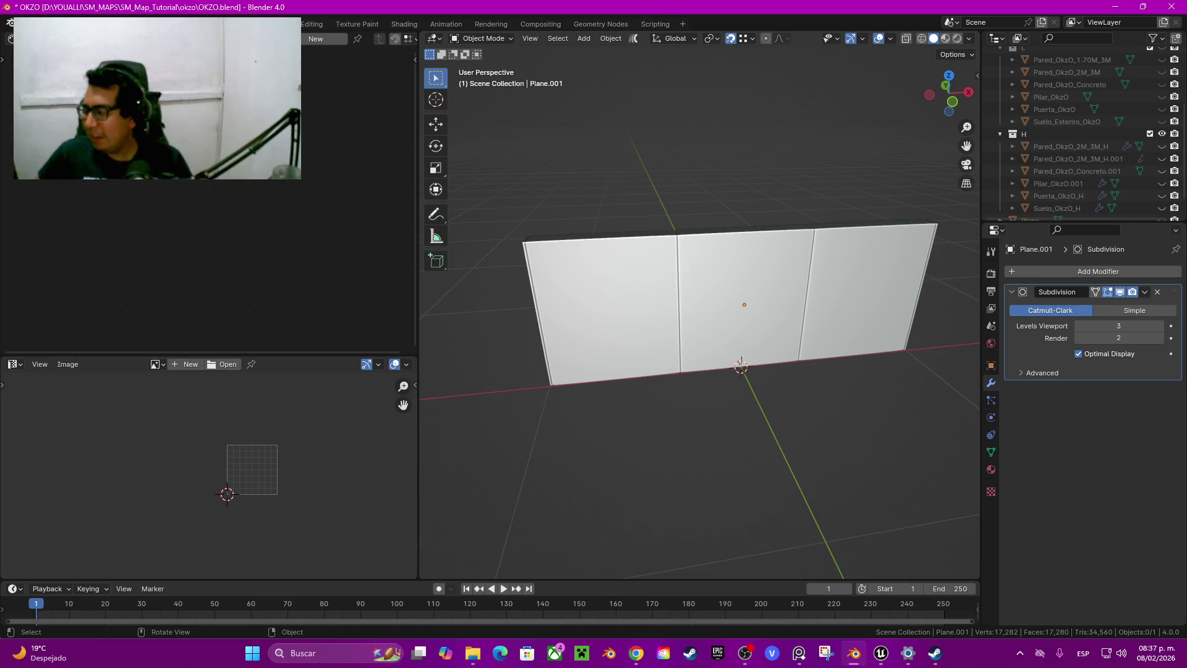
middle_drag(698, 309, 896, 322)
key(a)
key(Tab)
key(Tab)
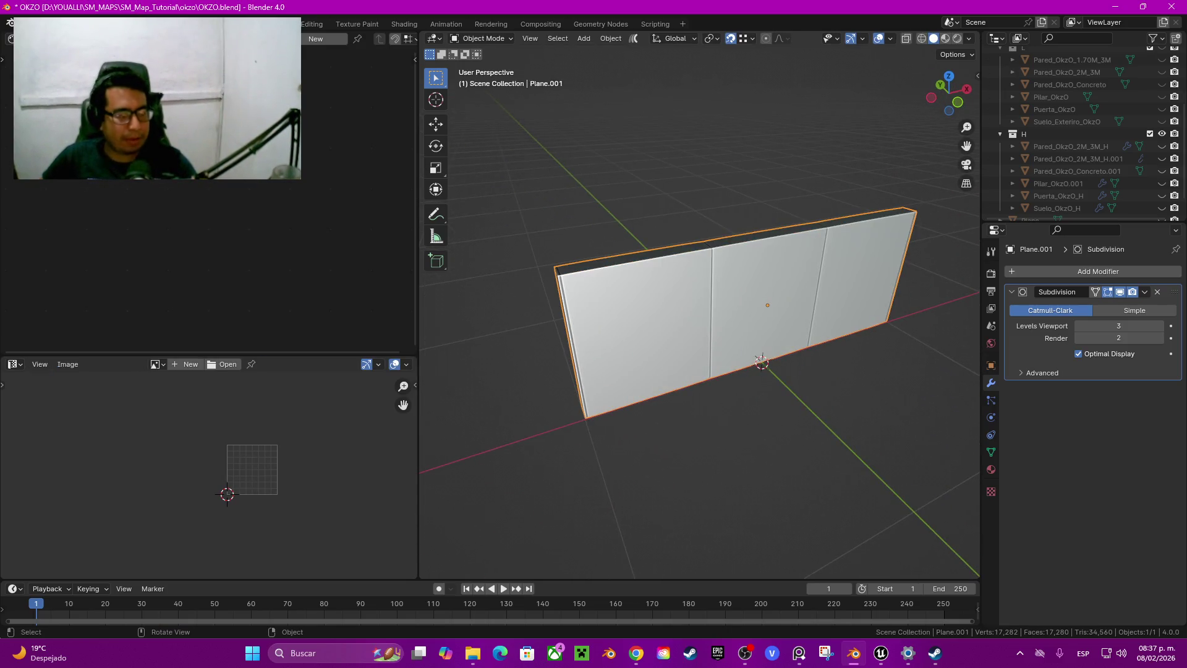
Rename the wall object Plane.001 to 'Chapa_Metalica_OkzO'
middle_drag(762, 362, 756, 369)
key(F2)
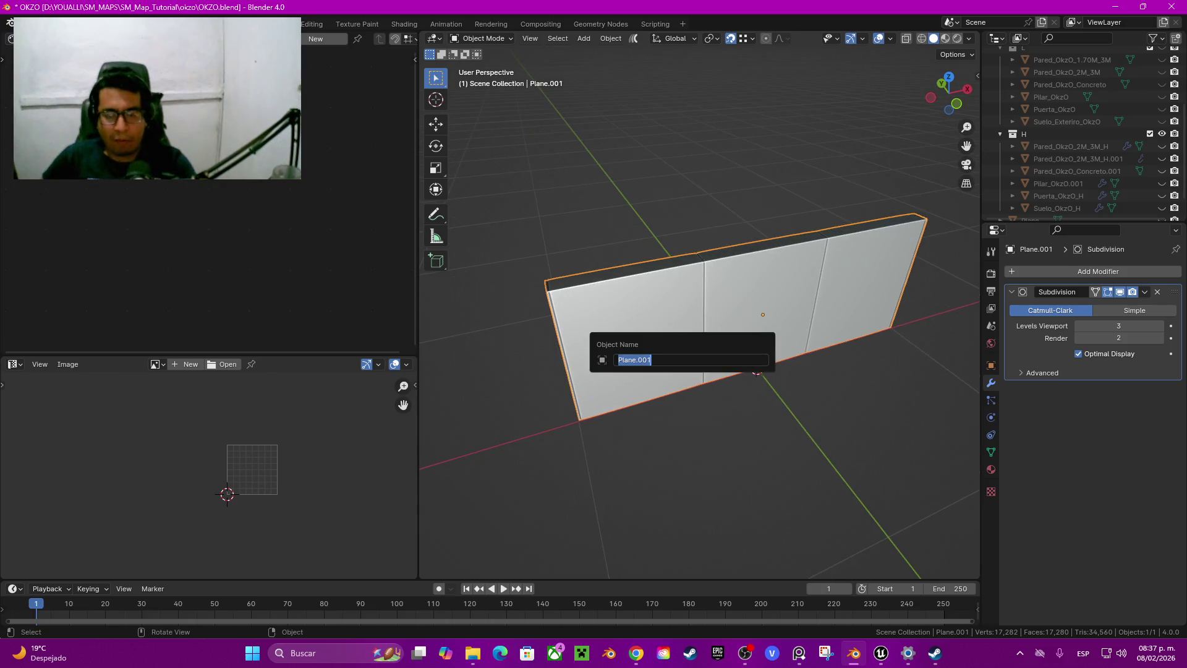
text(Cha)
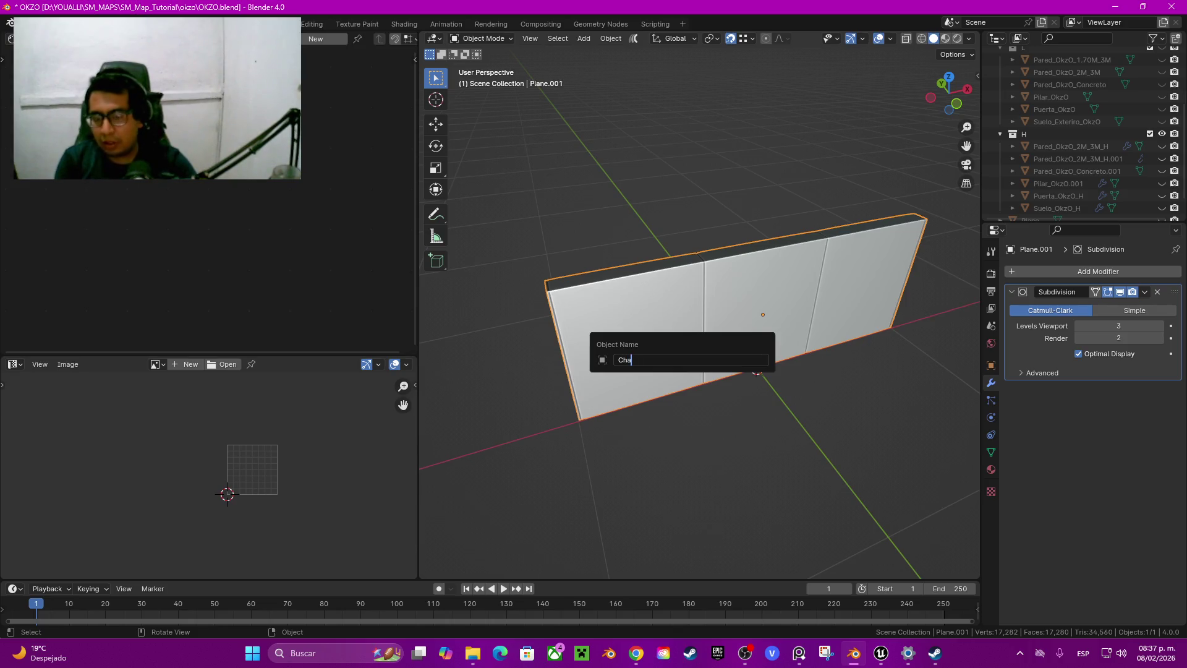
text(pa-Metali)
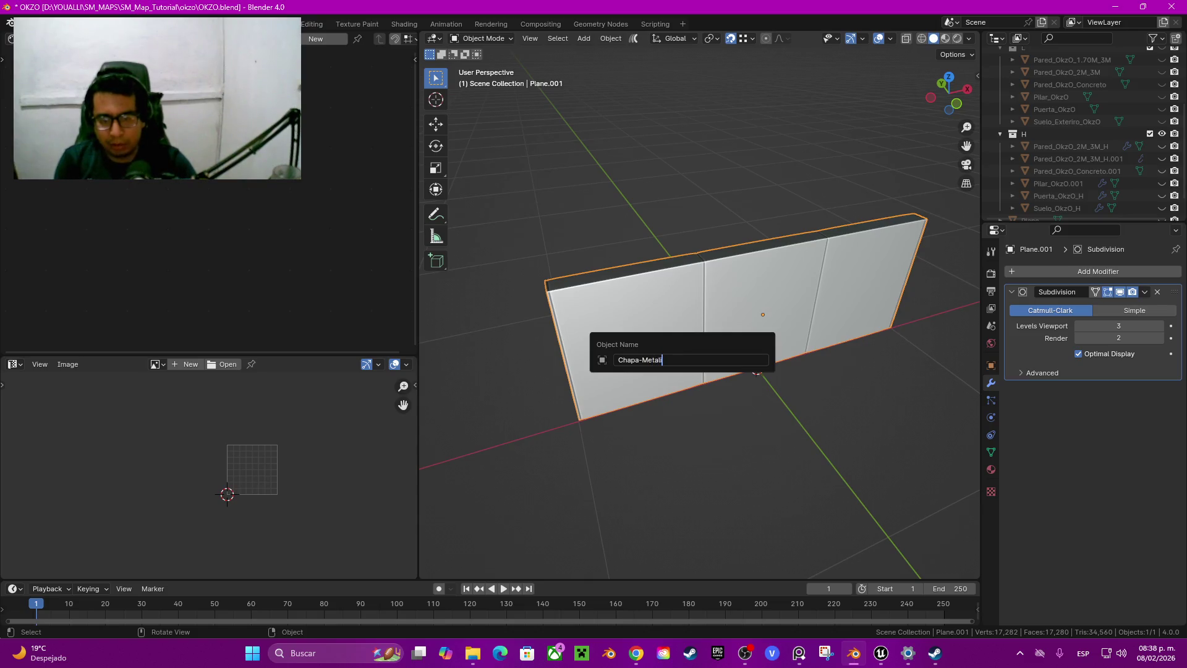
text(_Me)
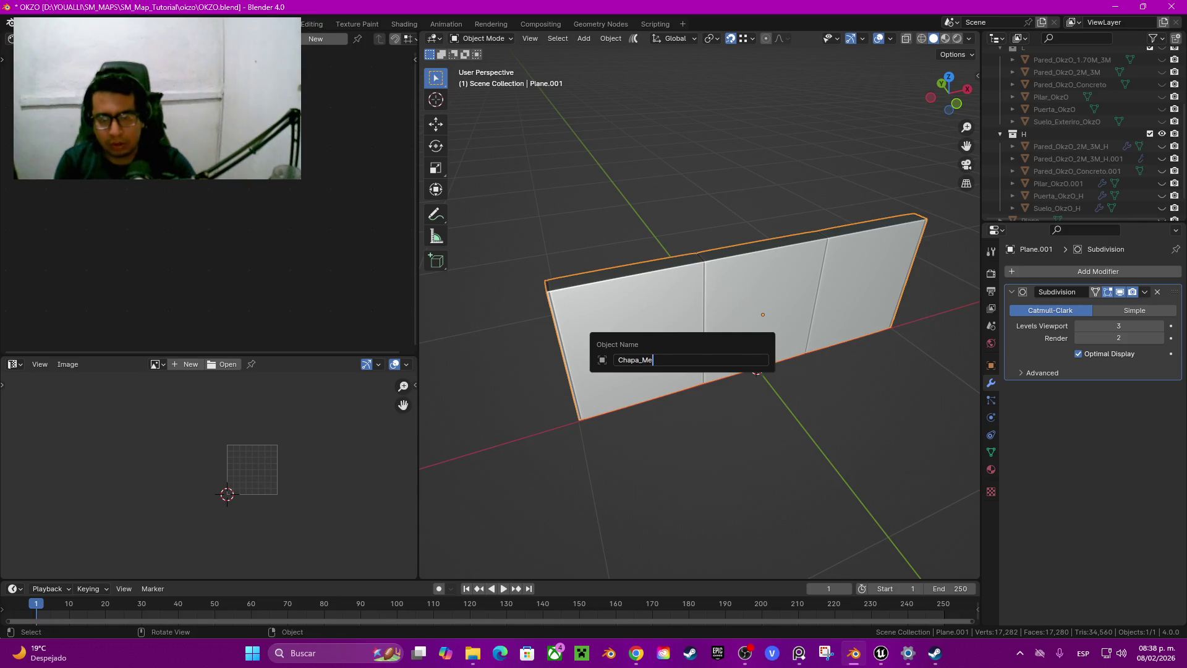
text(talica_OkzO)
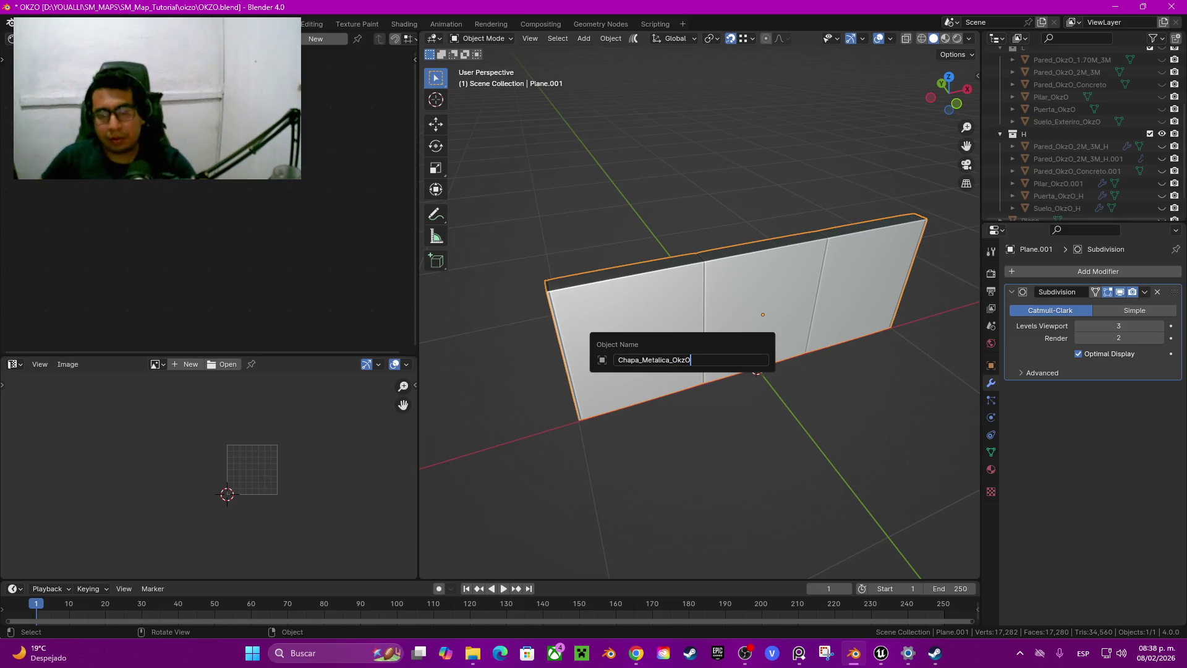
key(Return)
middle_drag(760, 312, 766, 308)
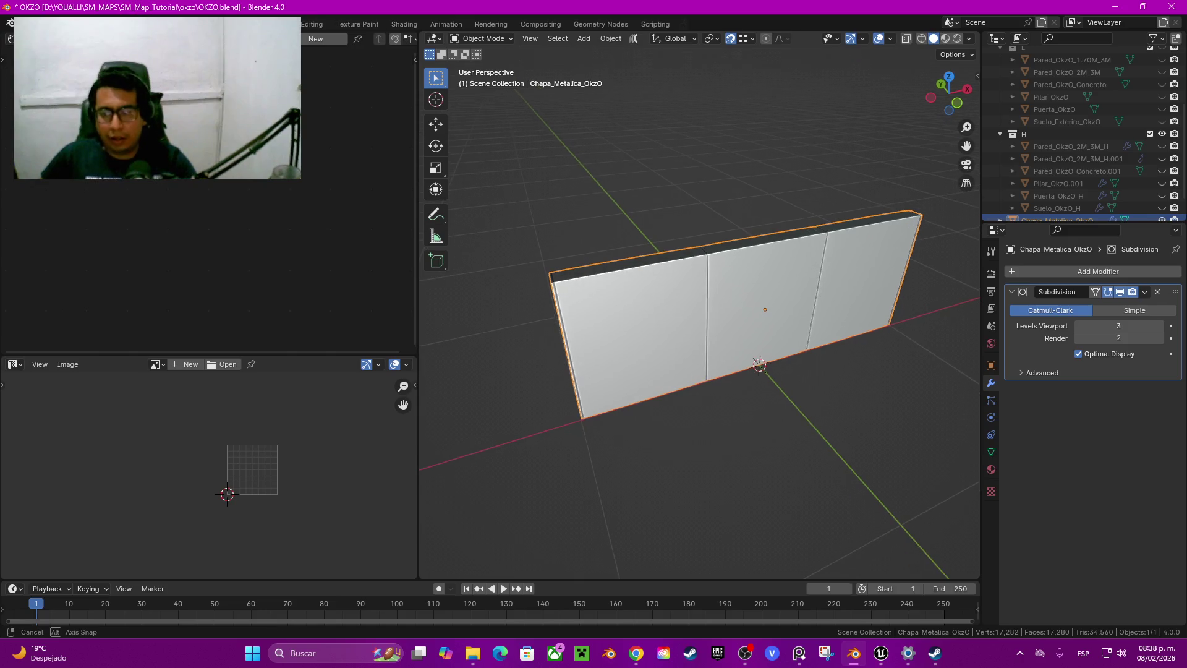